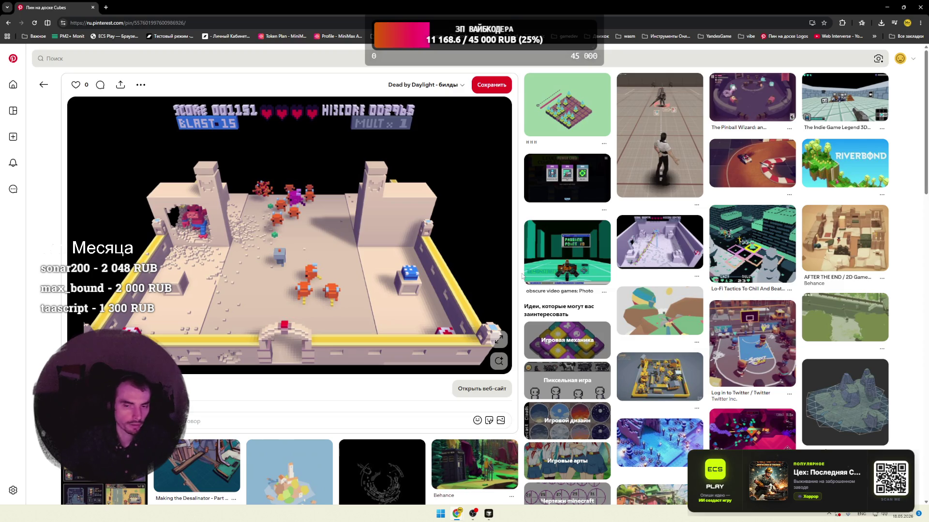
- Scroll the Pinterest feed and open the isometric city plaza pin
scroll(471, 245, "down", 5)
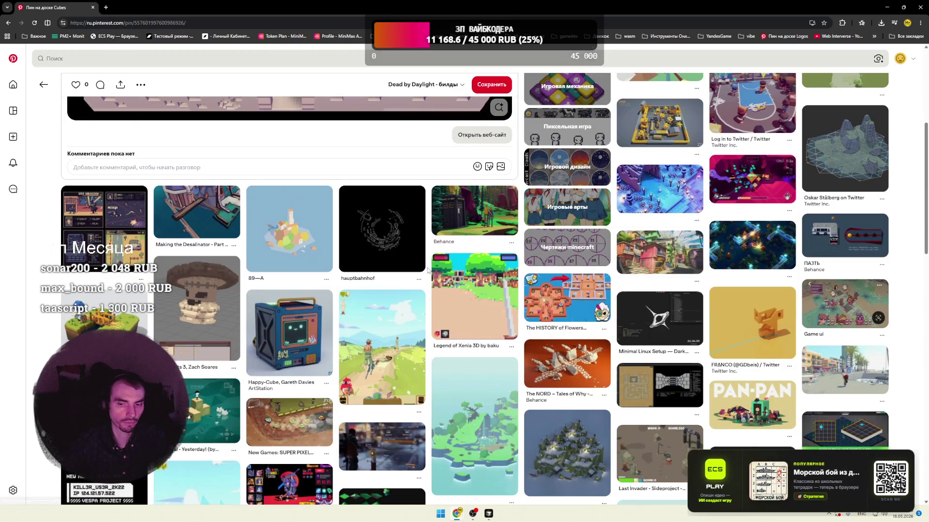
scroll(428, 270, "down", 2)
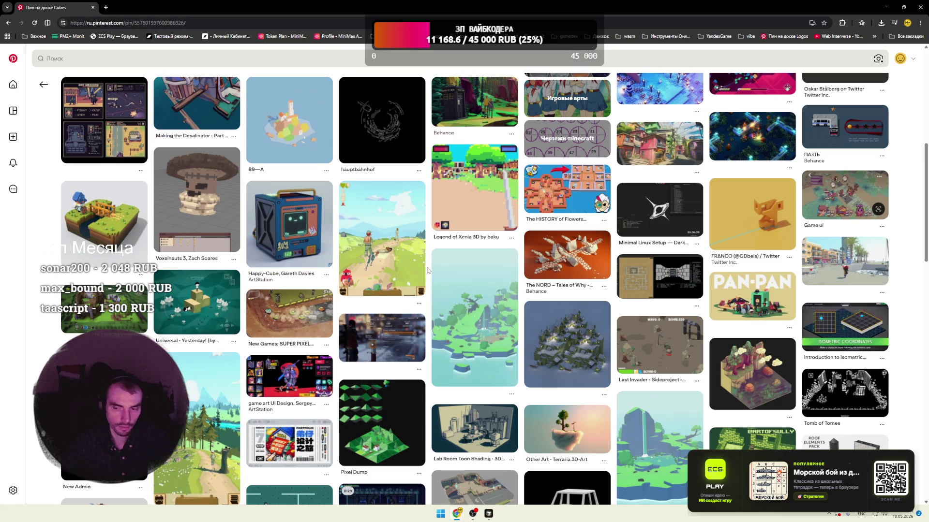
scroll(427, 268, "down", 3)
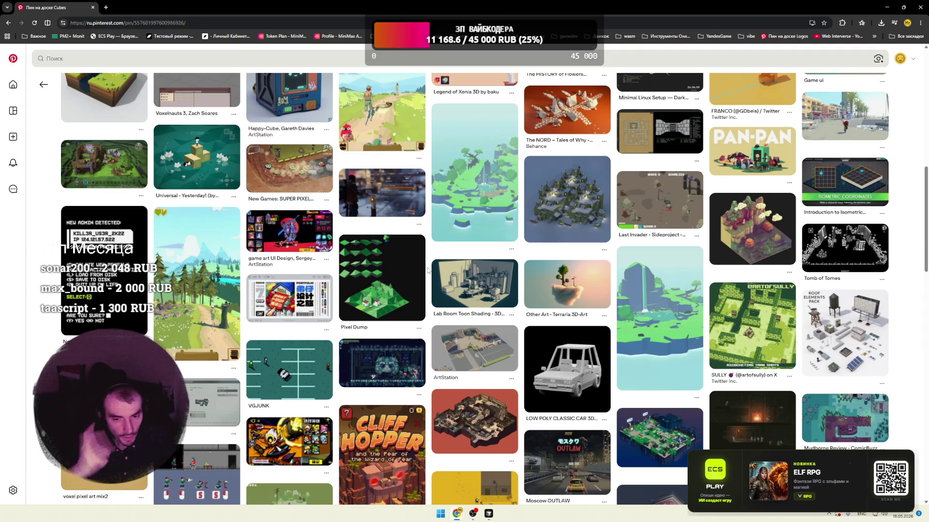
left_click(475, 350)
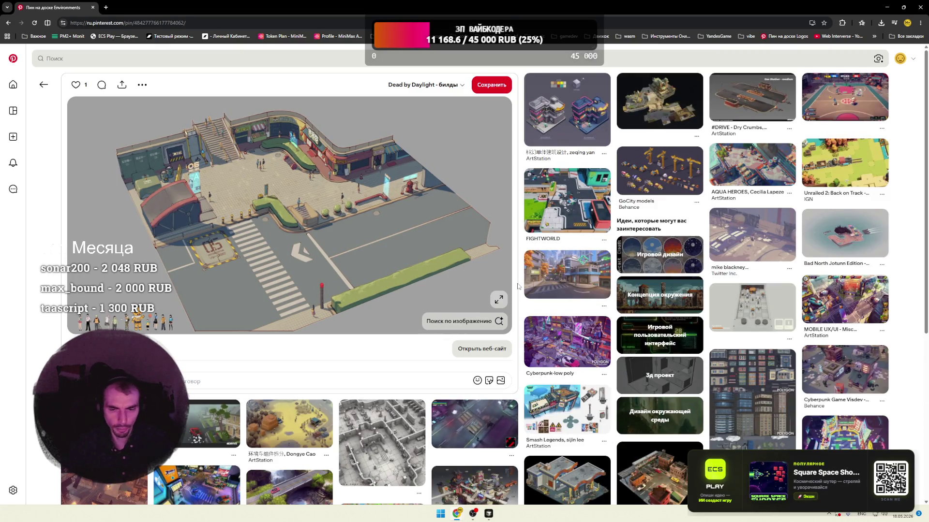
- Open the MOBILE UX/UI city game pin, then the mobile base-building game pin
scroll(518, 286, "down", 2)
scroll(518, 286, "down", 1)
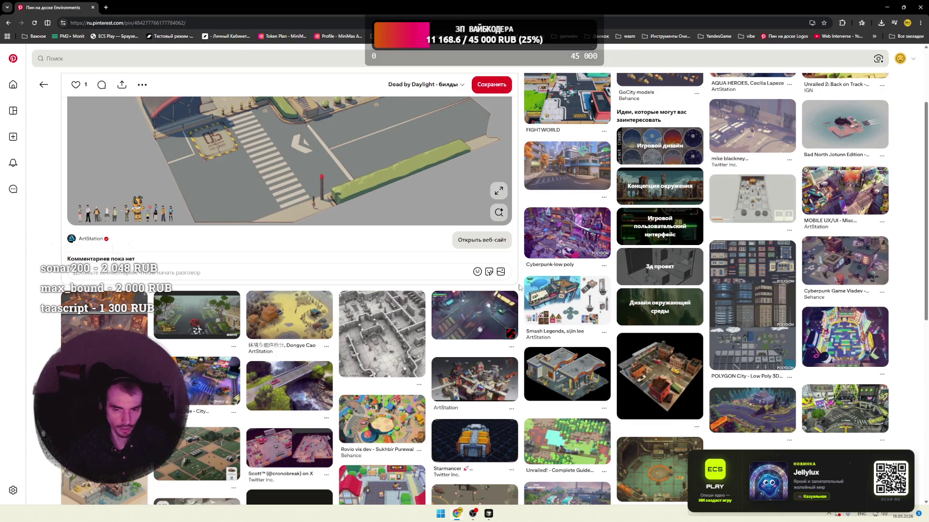
left_click(842, 208)
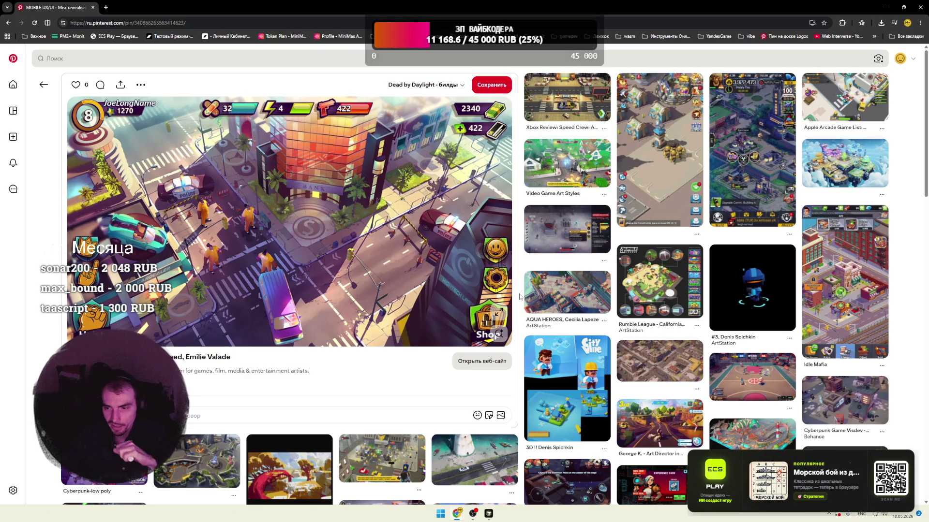
left_click(649, 180)
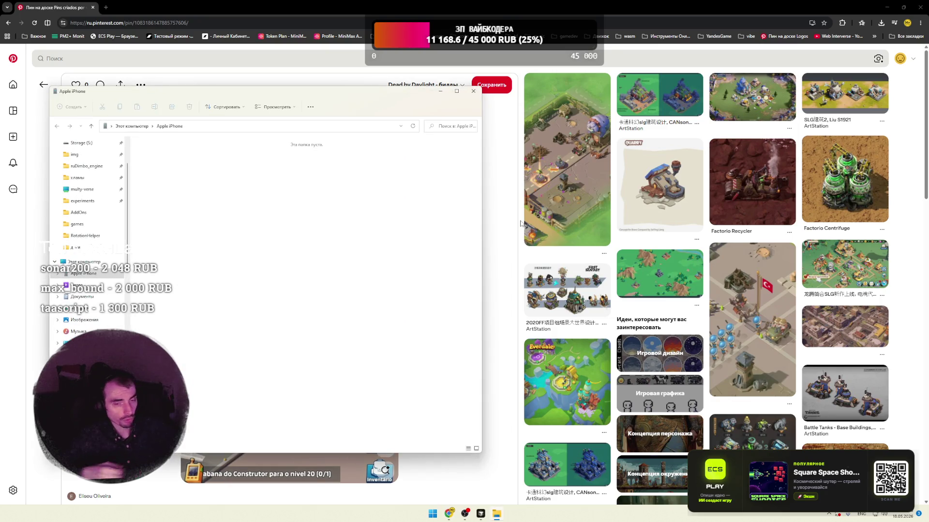
- Close the stray Apple iPhone File Explorer window and scroll down the base-building pin page
left_click(474, 90)
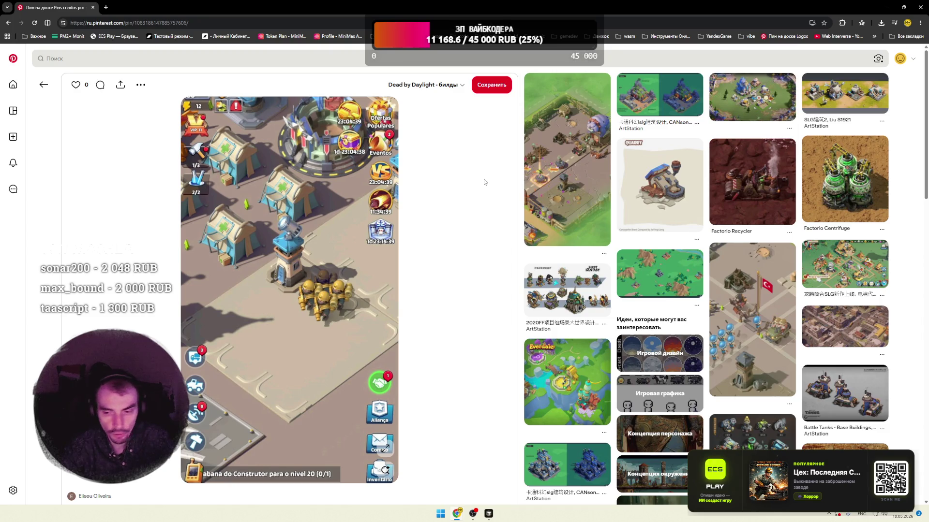
scroll(494, 159, "down", 7)
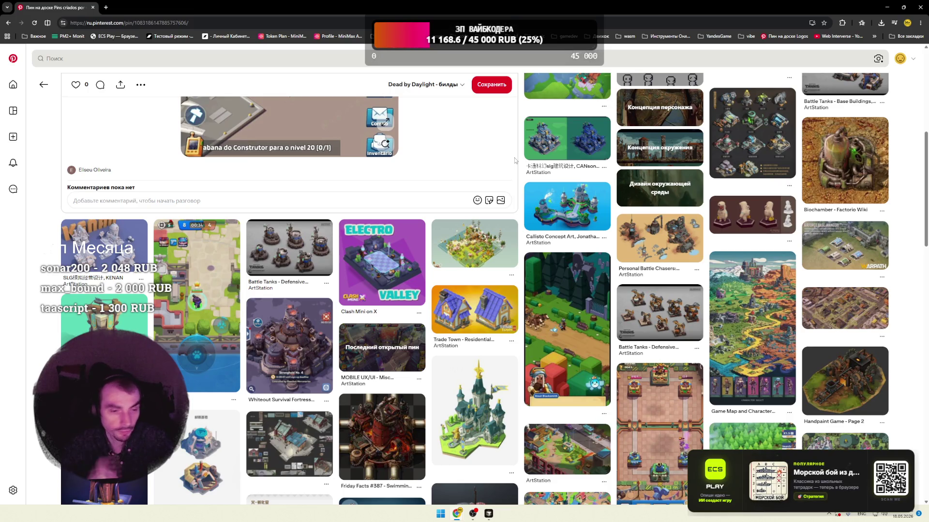
- Open the Callisto Concept Art floating-island pin, then the Mario Party Map 09 pin
left_click(579, 220)
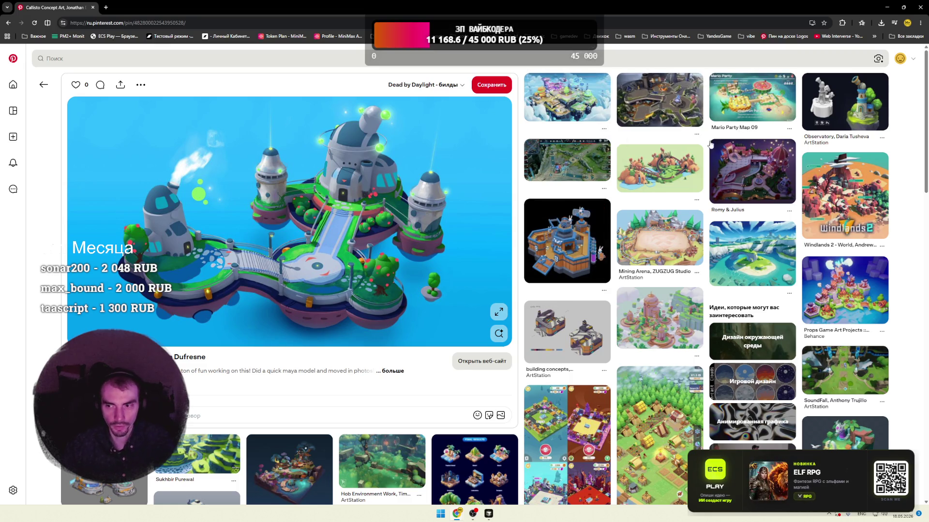
left_click(732, 120)
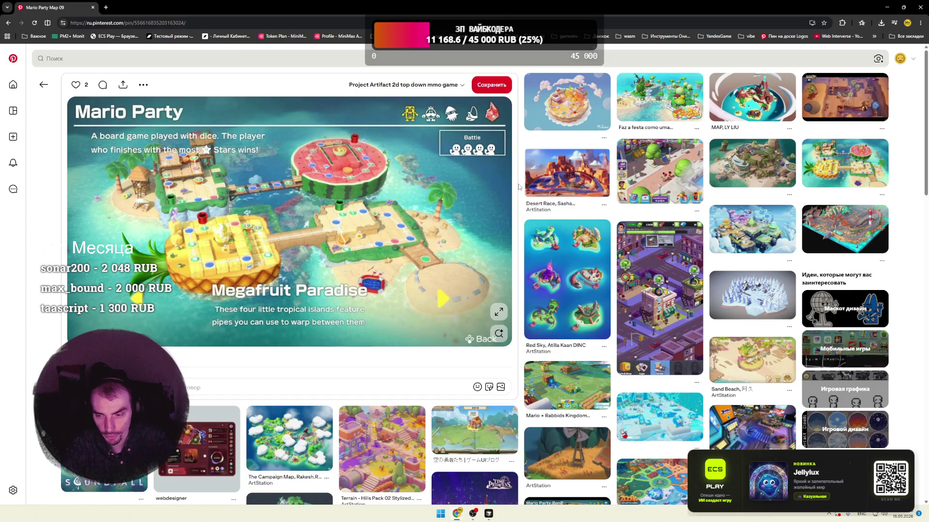
- Open the Sand Beach pin, then Fortress Isles: Sky War, then The Little Fox pin
scroll(528, 218, "down", 3)
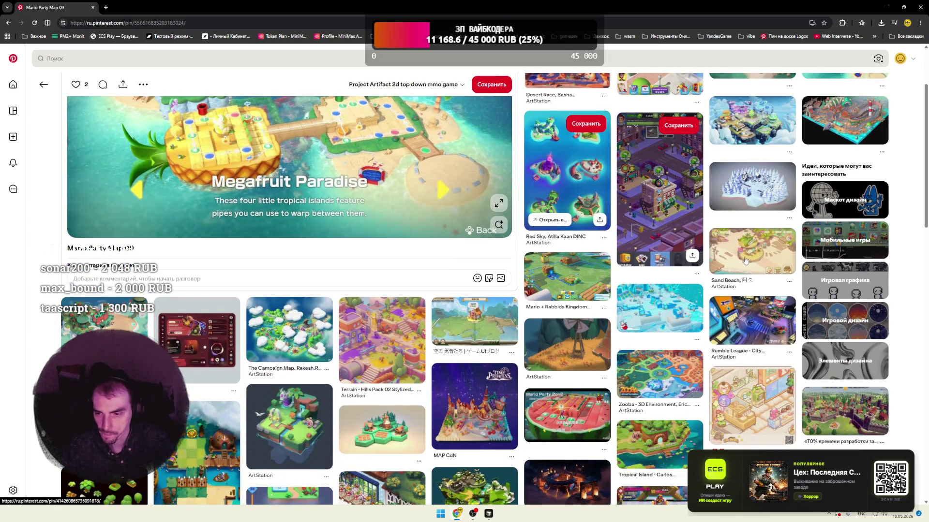
left_click(535, 249)
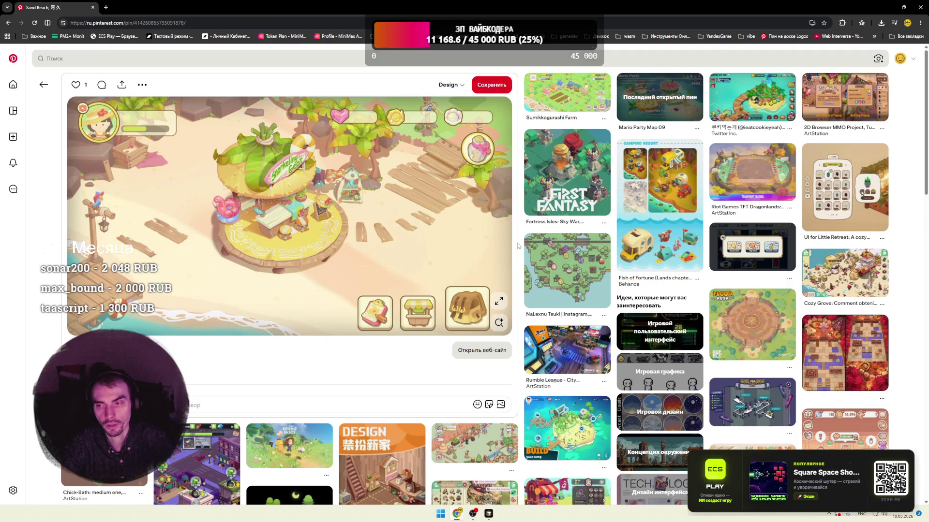
left_click(576, 182)
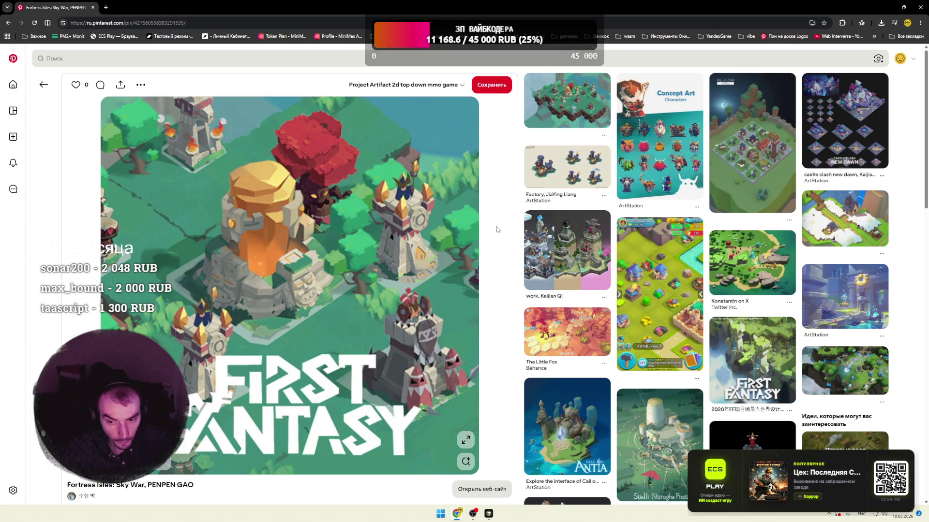
left_click(544, 326)
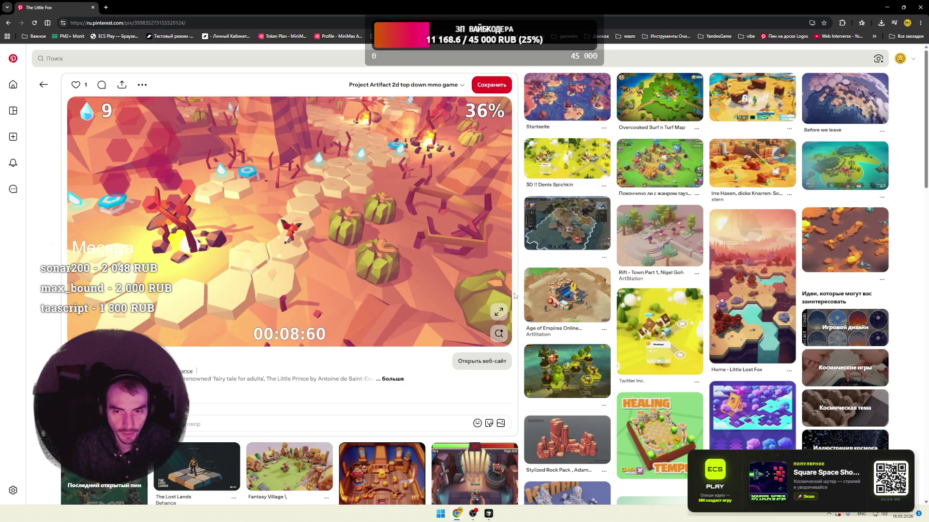
- Open the Startseite hex-island pin, then the Catacomb Hero dungeon pin
left_click(563, 113)
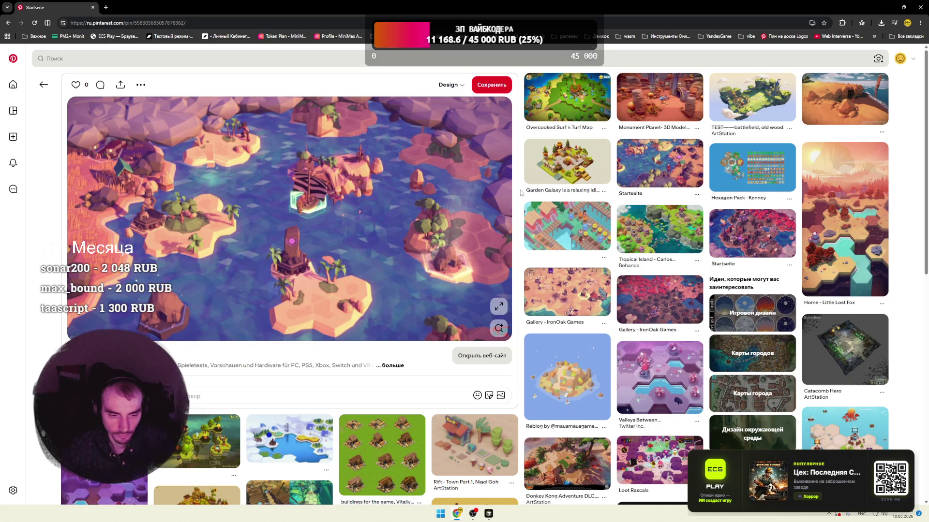
left_click(832, 360)
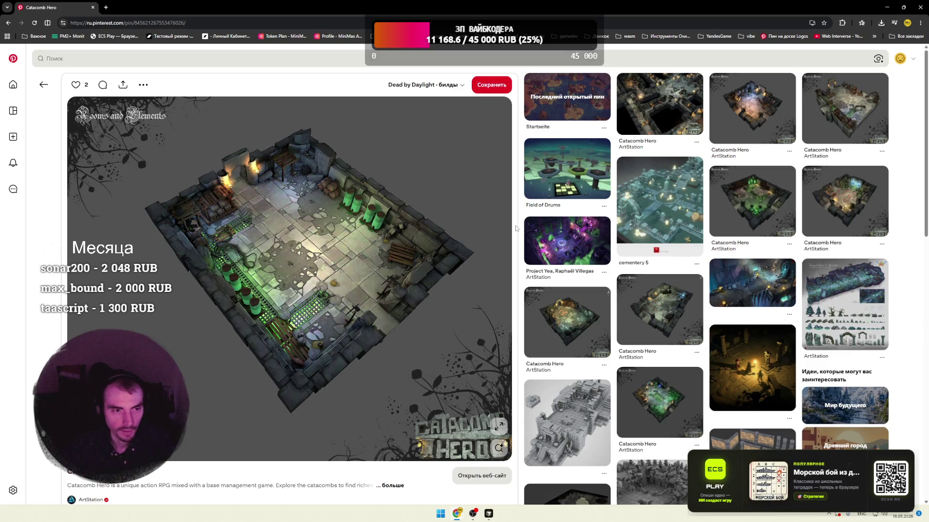
scroll(516, 226, "down", 5)
scroll(412, 236, "down", 3)
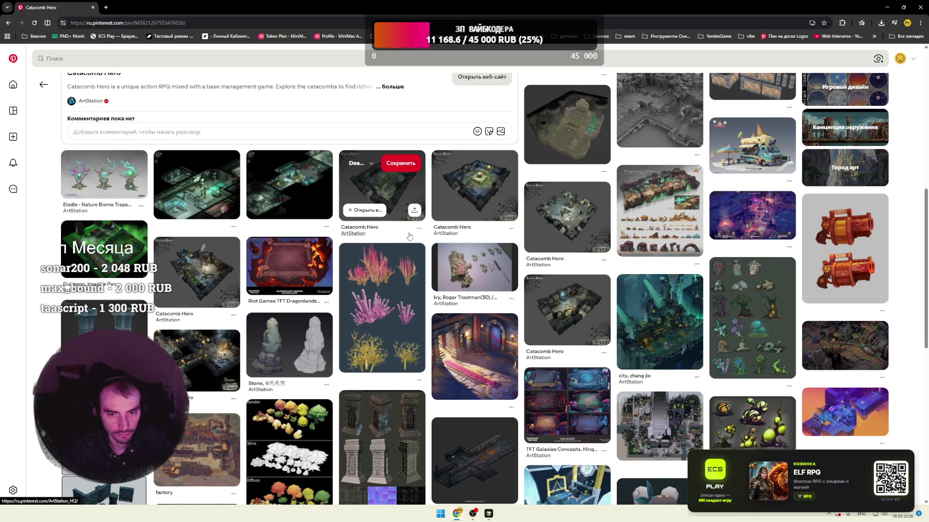
scroll(429, 236, "down", 3)
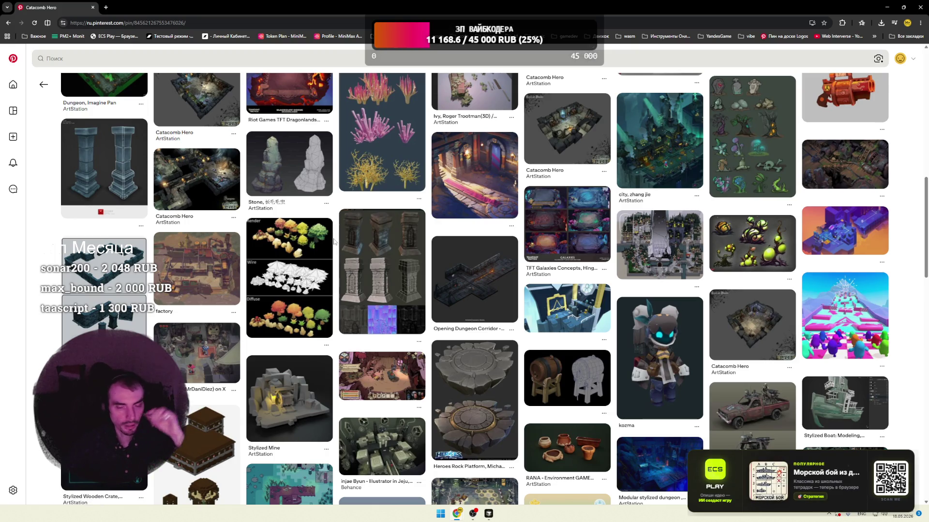
scroll(335, 242, "down", 3)
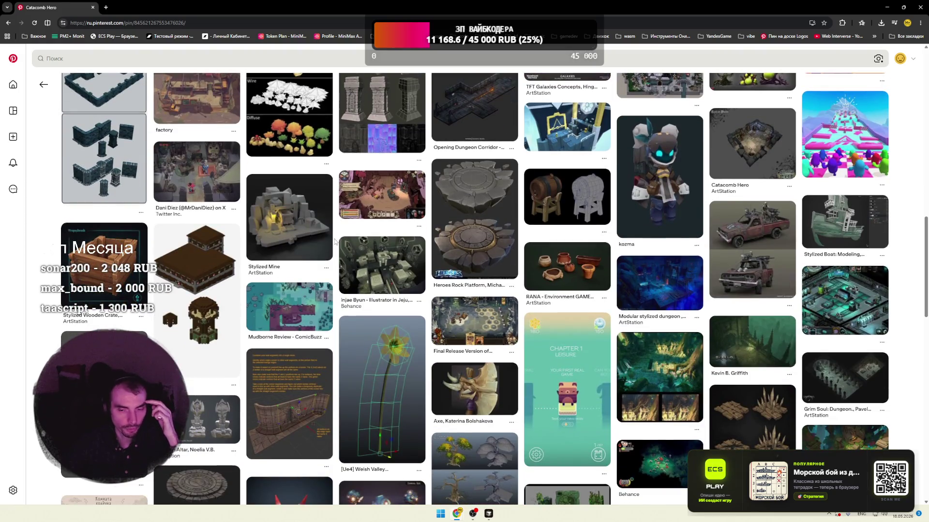
scroll(334, 241, "down", 2)
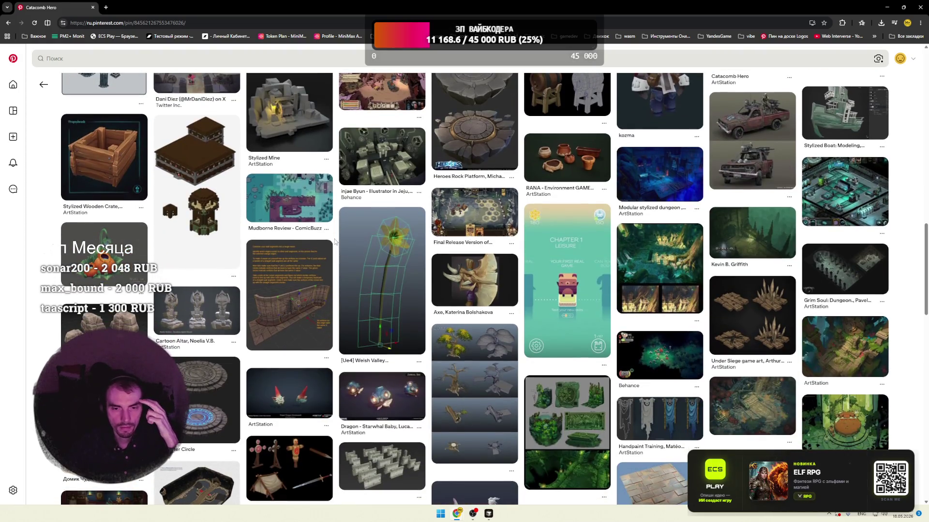
mouse_move(488, 514)
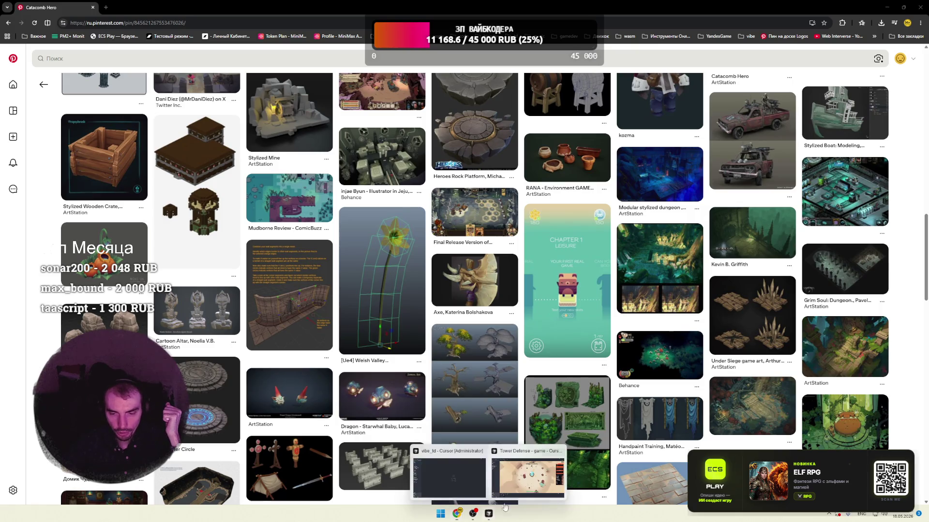
- Switch back to the Tower Defense game in Cursor and take the Дробовик shotgun bonus
left_click(551, 466)
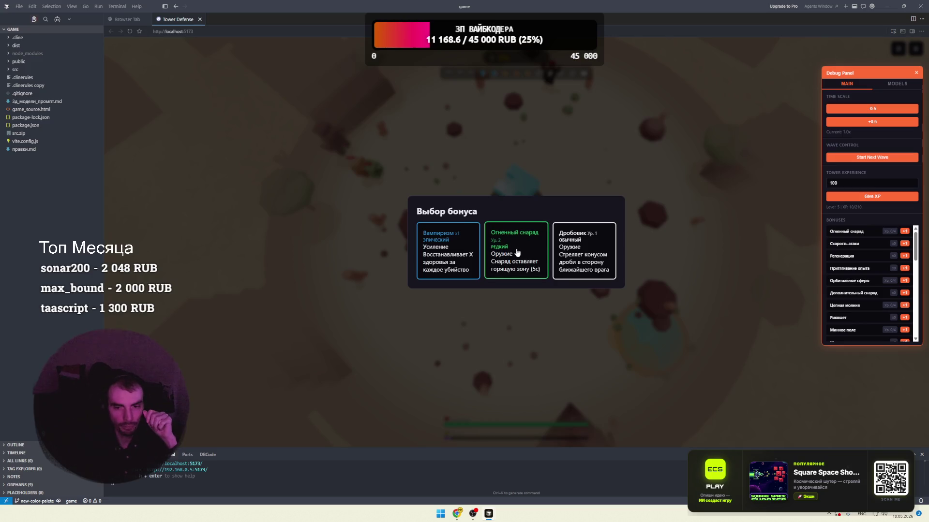
left_click(595, 250)
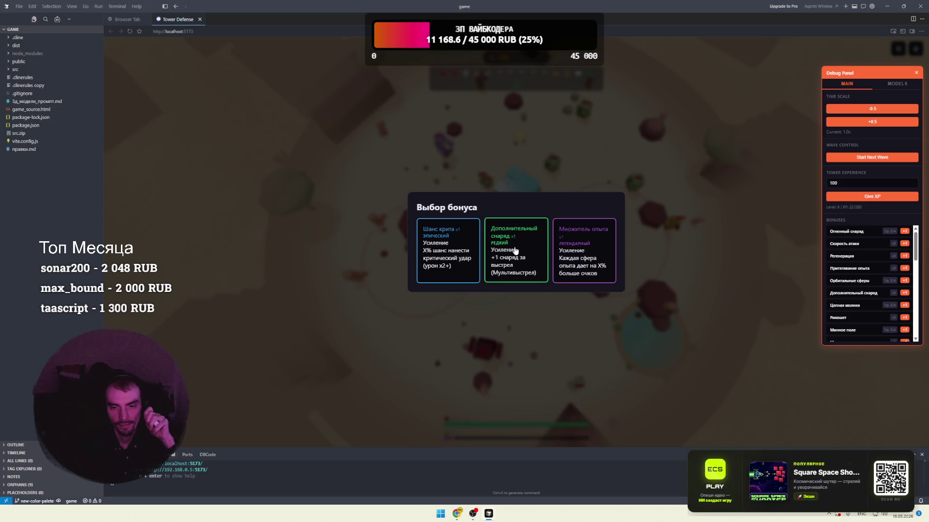
- Pick the Дополнительный снаряд, Притягивание опыта, Священная земля and Регенерация bonuses between waves
left_click(488, 251)
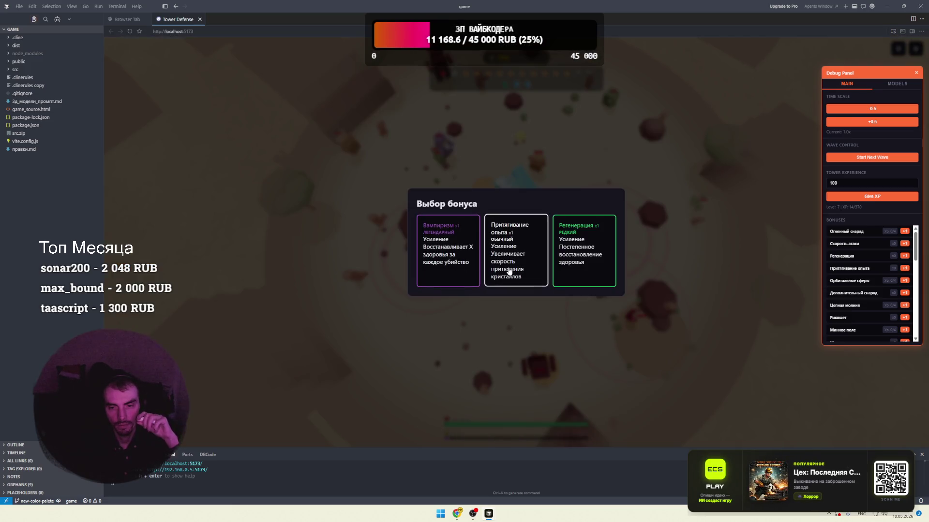
left_click(509, 271)
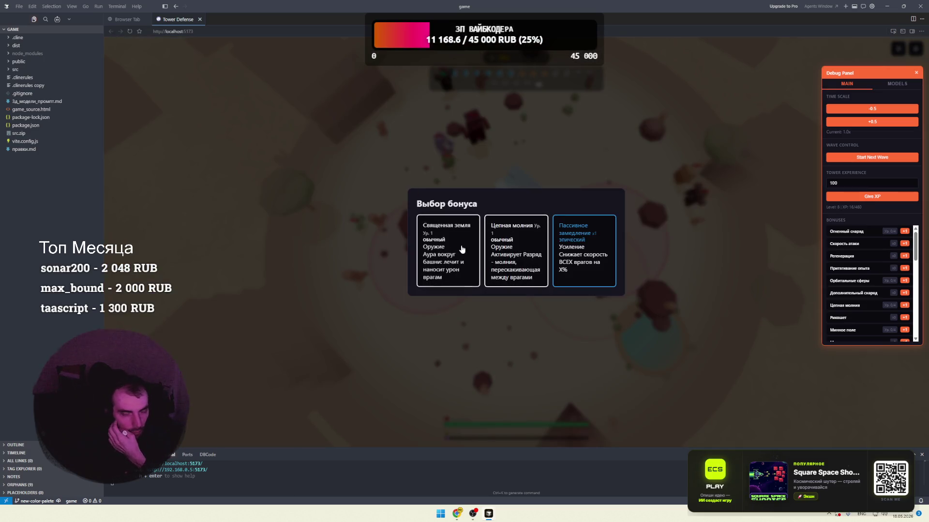
left_click(462, 249)
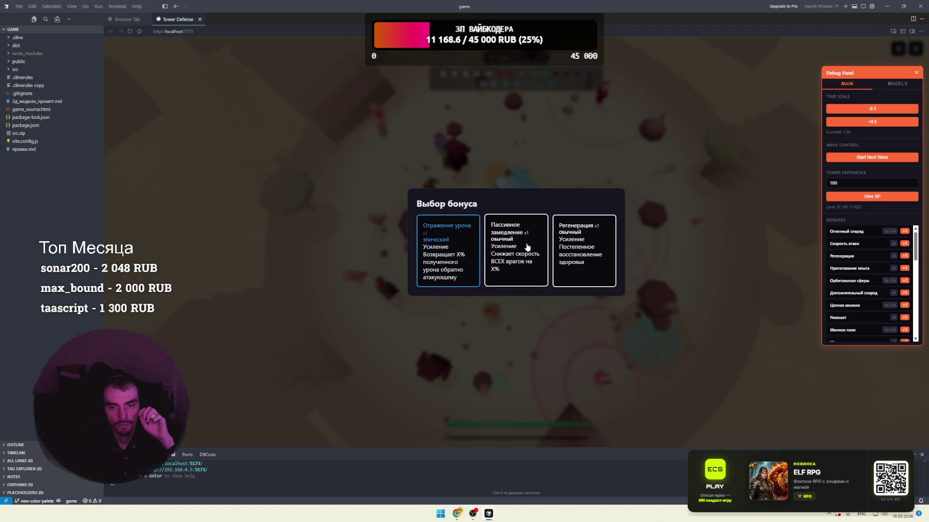
left_click(604, 247)
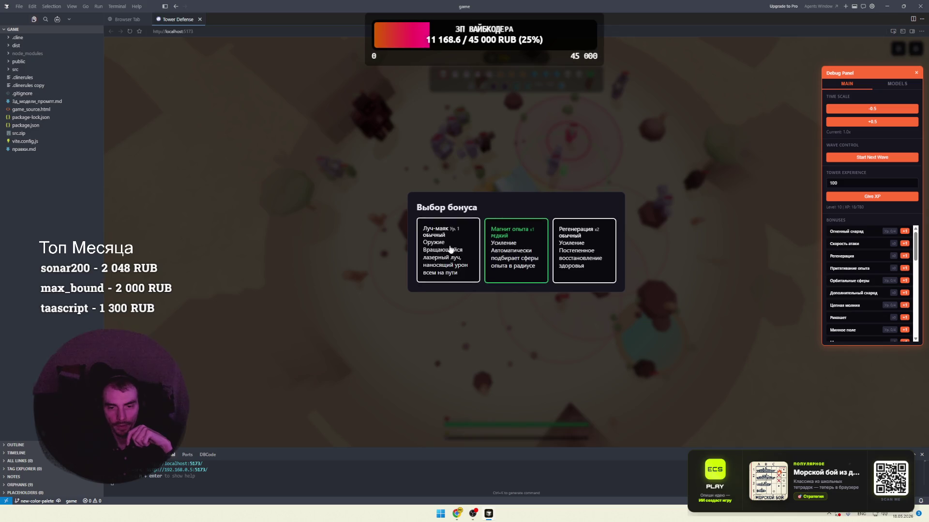
- Take the Луч-маяк, Сила отбрасывания and damage-reflection bonuses, then leave the defeat screen
left_click(450, 250)
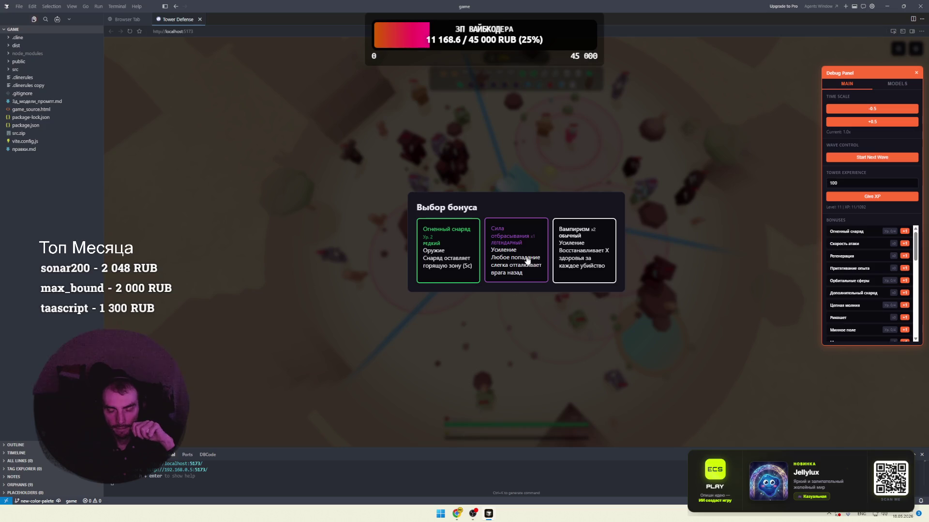
left_click(517, 252)
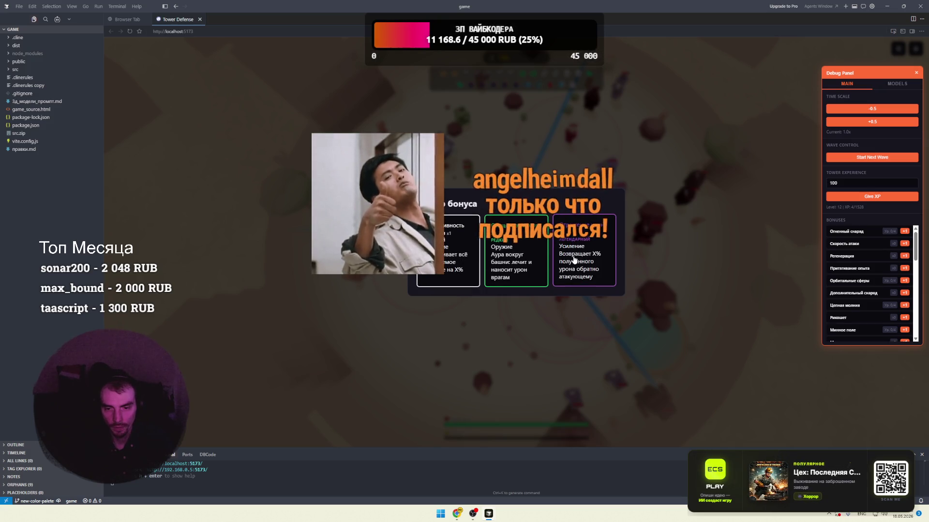
left_click(520, 285)
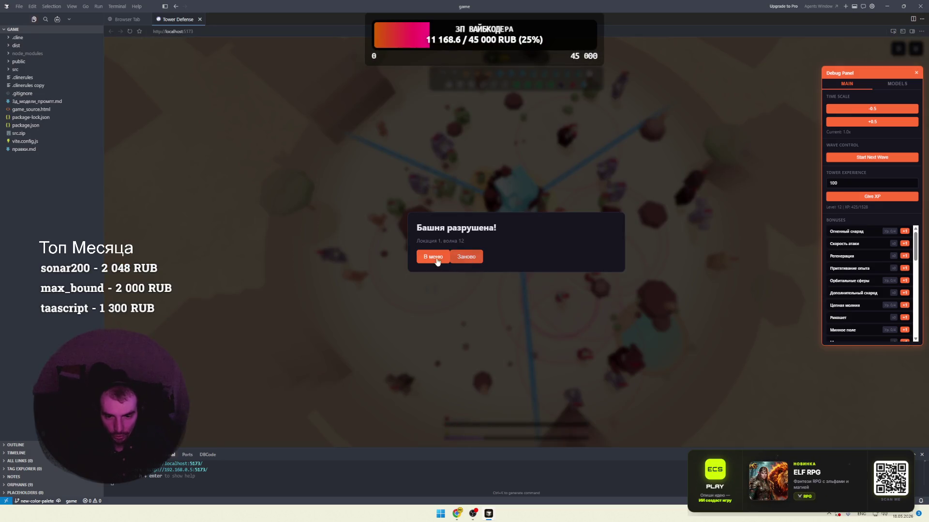
left_click(466, 262)
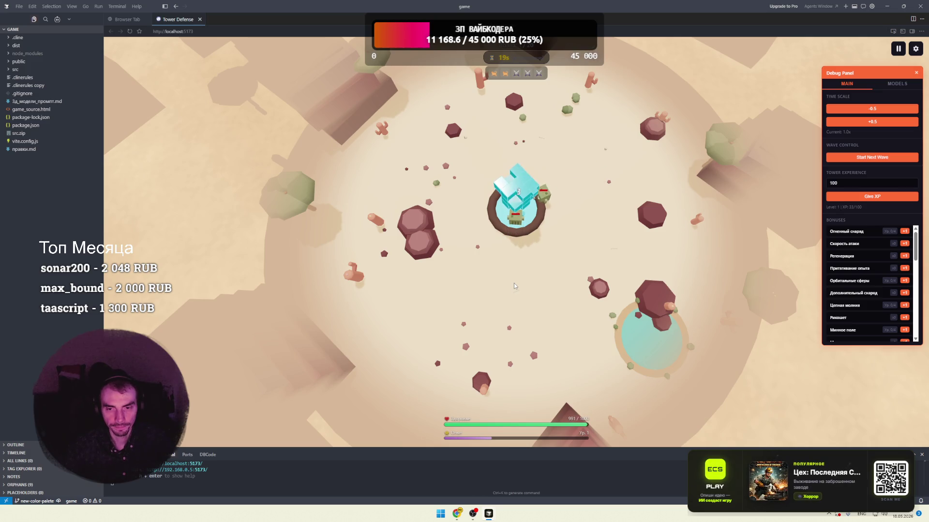
- Bring the Chrome window with the Pinterest Catacomb Hero pin back to the front
mouse_move(456, 513)
left_click(542, 476)
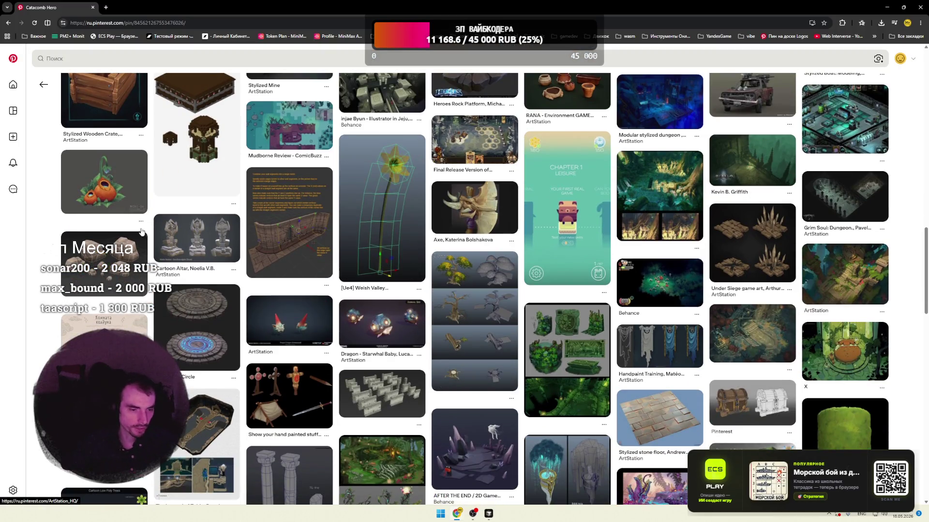
- Open the Super Mario pin from the Pinterest home feed, then return to Cursor's game_core.js
left_click(43, 85)
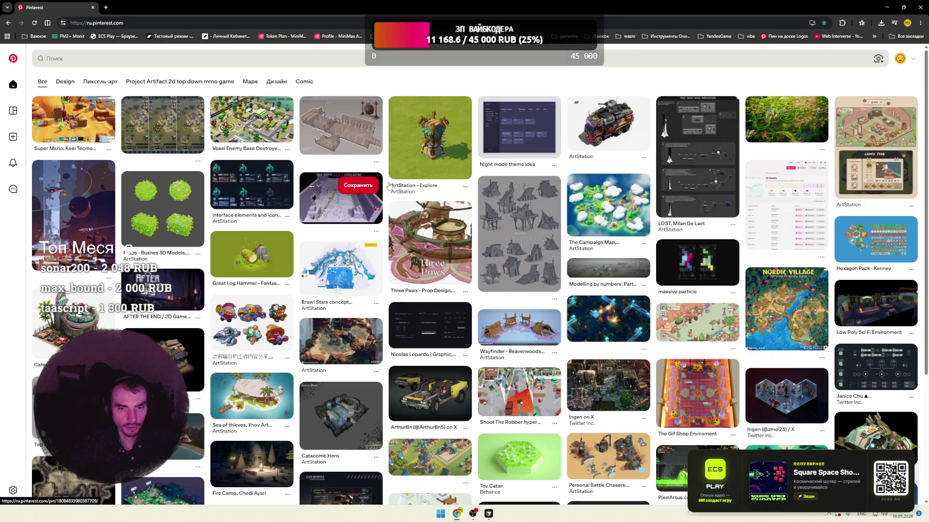
left_click(80, 132)
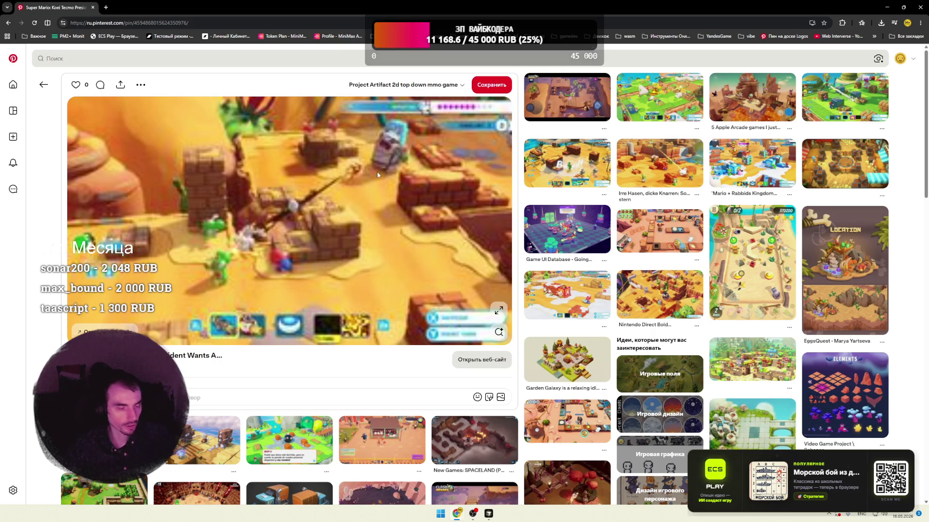
left_click(489, 514)
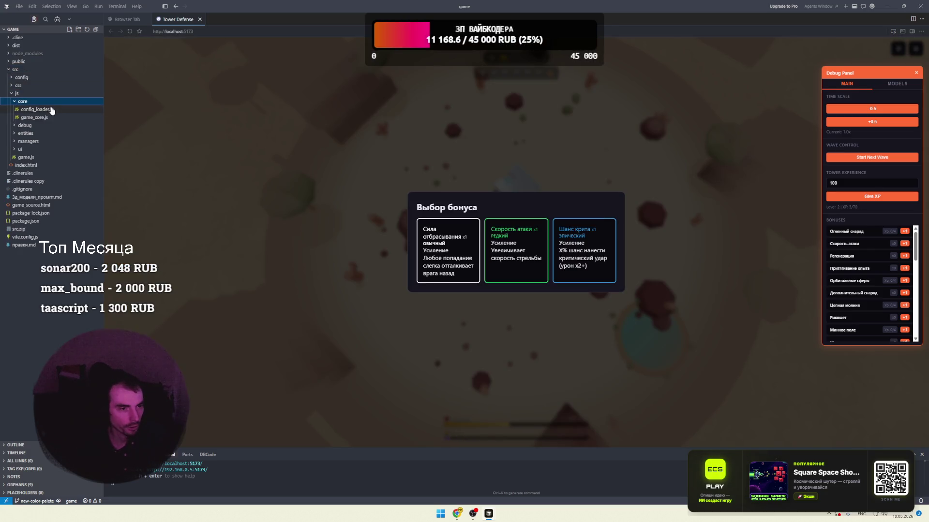
left_click(39, 118)
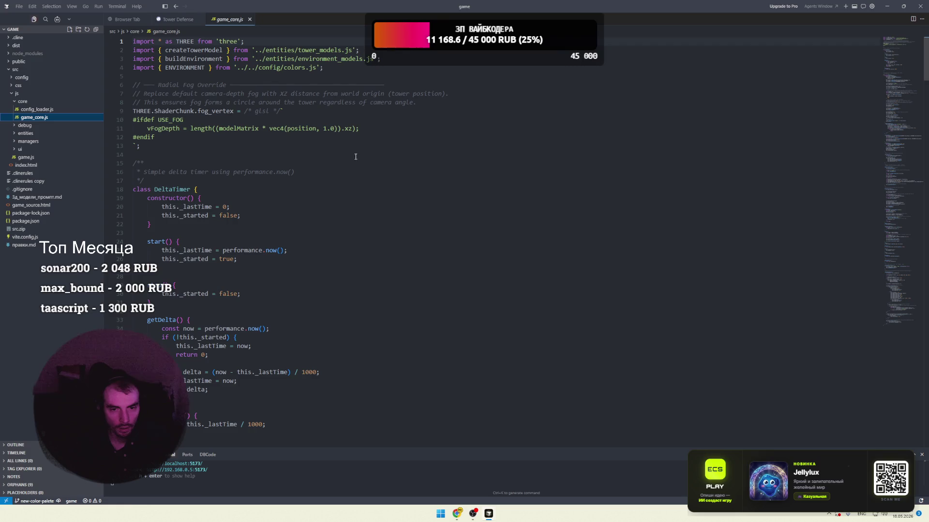
- Browse the GameCore class in game_core.js down to its start() method
scroll(495, 169, "down", 3)
scroll(886, 147, "down", 10)
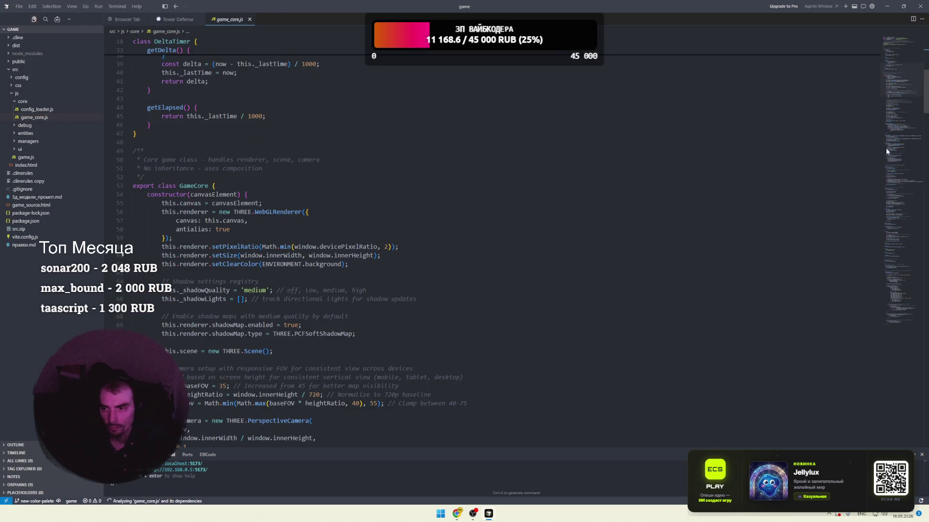
mouse_move(899, 88)
left_mouse_down()
mouse_move(904, 260)
mouse_move(927, 305)
left_mouse_up()
scroll(291, 186, "up", 20)
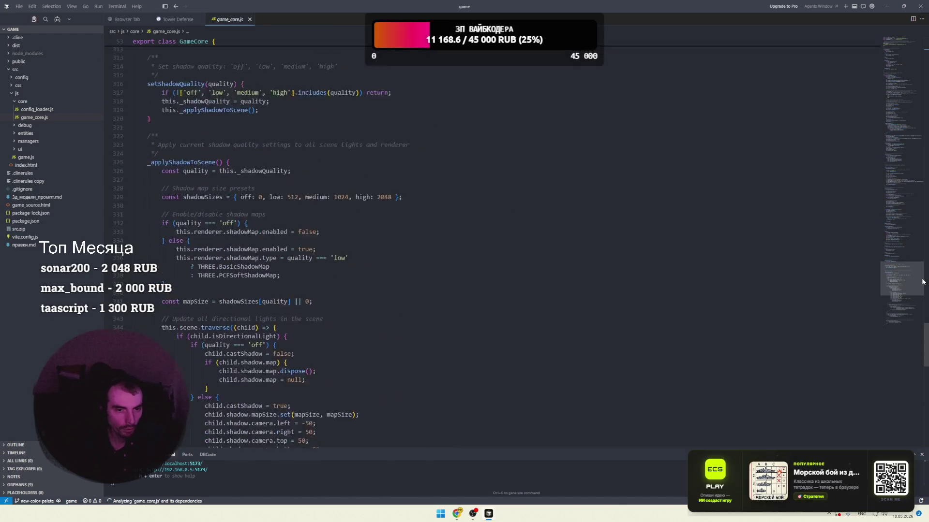
left_click(198, 137)
scroll(227, 175, "up", 16)
- Open abilities.js from the entities folder and scroll into its ability classes
scroll(228, 175, "up", 3)
left_click(27, 133)
left_click(30, 142)
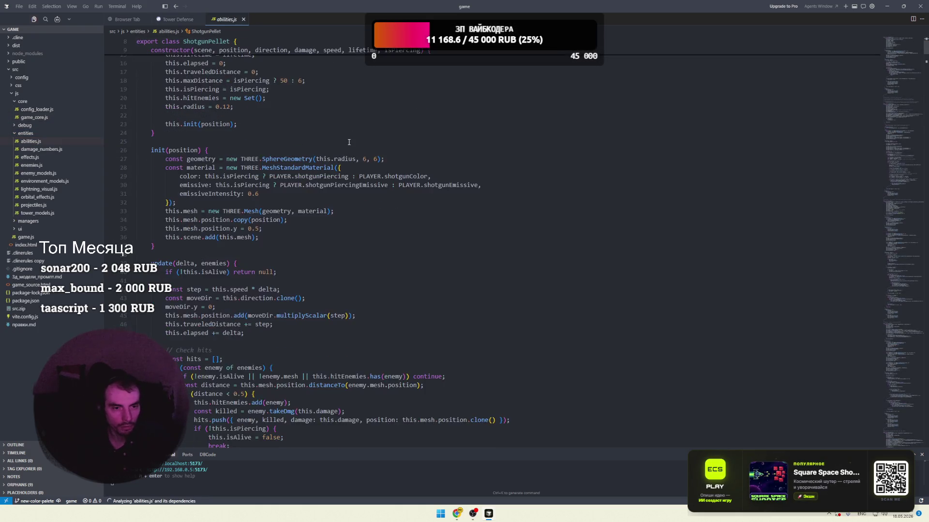
scroll(349, 142, "down", 5)
left_click_drag(901, 75, 908, 166)
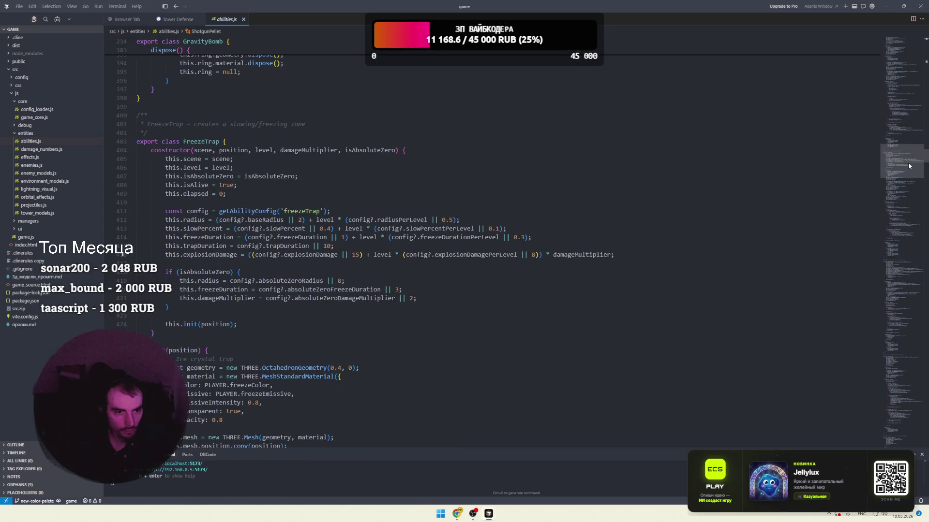
- Skim past FreezeTrap to the GhostGuardian class, then open damage_numbers.js
left_click(158, 124)
scroll(248, 143, "down", 3)
left_click(912, 219)
left_click_drag(912, 220, 911, 281)
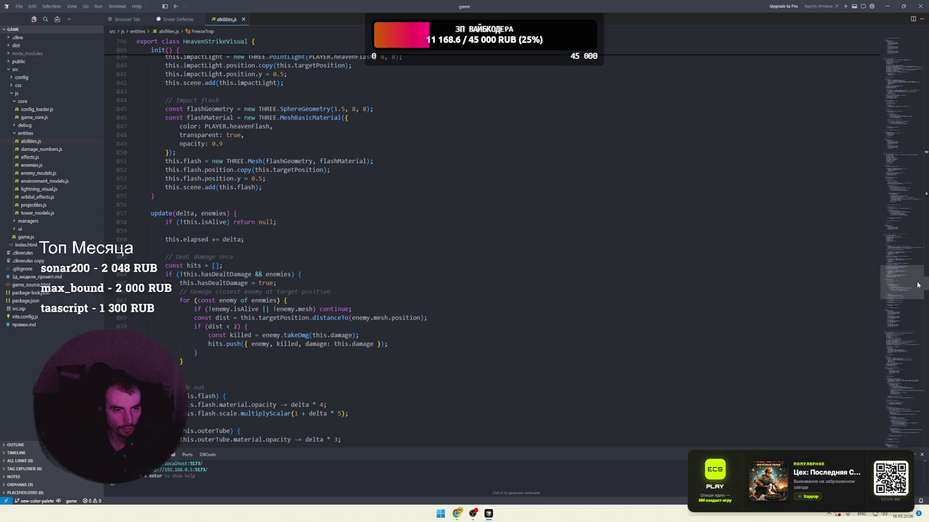
left_click(59, 150)
left_click(279, 146)
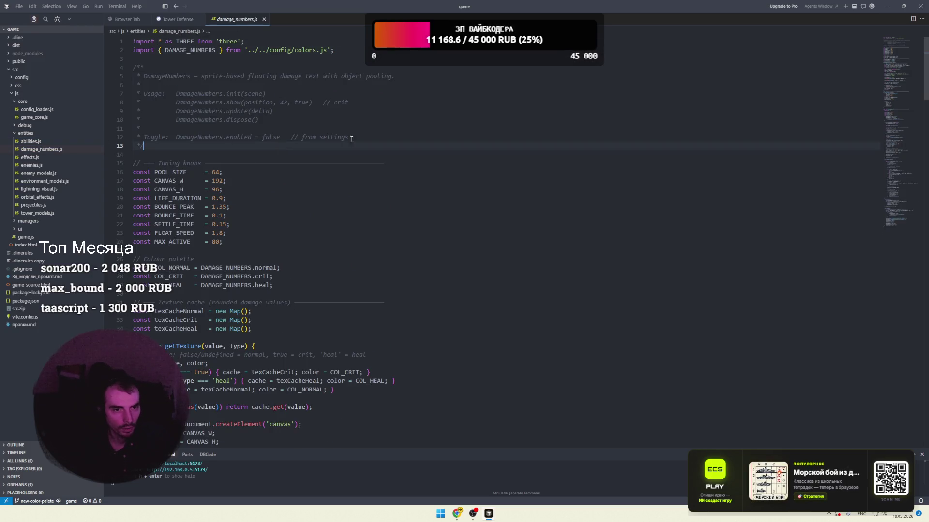
- Scroll through damage_numbers.js from the Static Manager comment onward
scroll(274, 147, "down", 10)
scroll(274, 145, "down", 20)
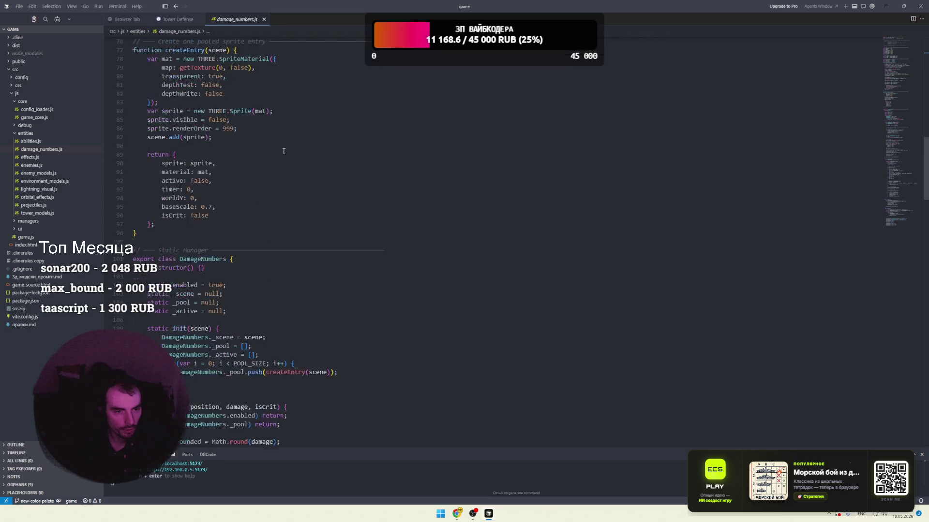
left_click(281, 88)
scroll(281, 150, "down", 1)
scroll(280, 149, "up", 1)
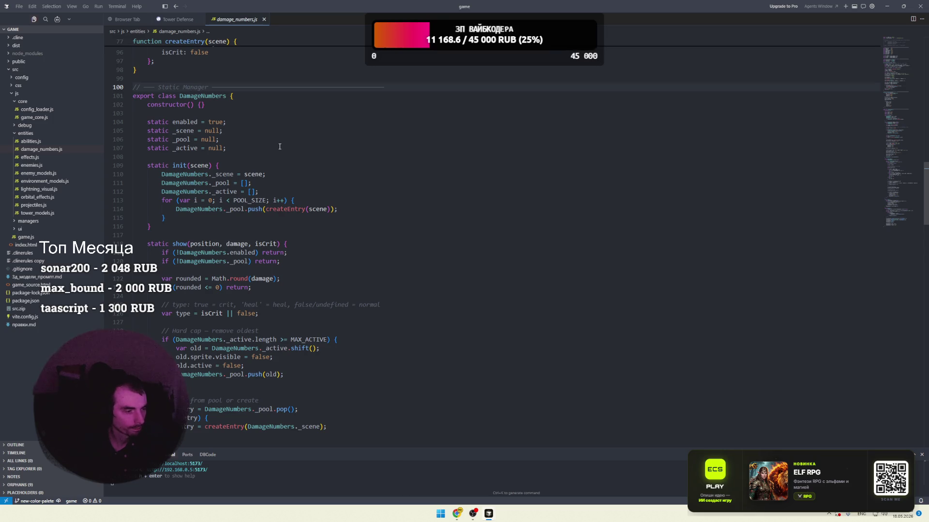
scroll(279, 147, "down", 5)
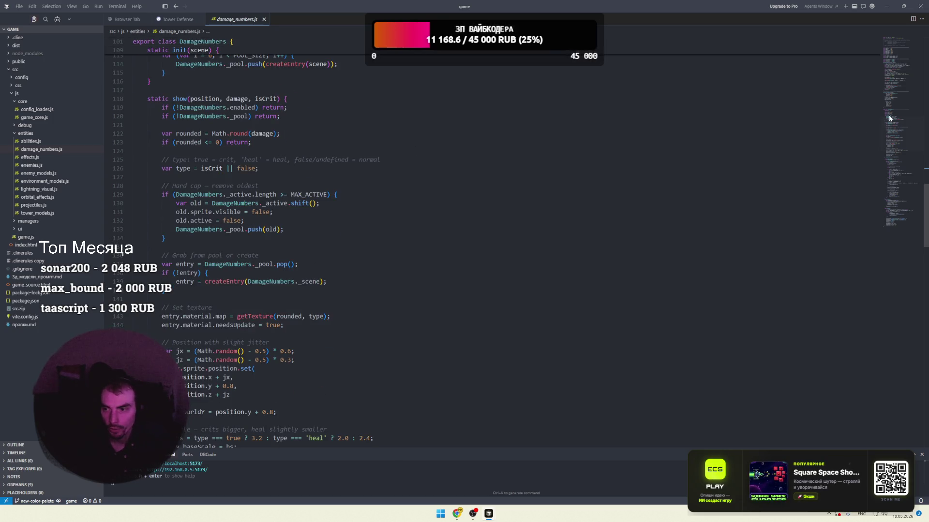
scroll(903, 155, "down", 8)
left_click_drag(903, 155, 913, 220)
- Inspect the dispose cleanup loop and the three DamageNumbers null reset lines
left_click(262, 187)
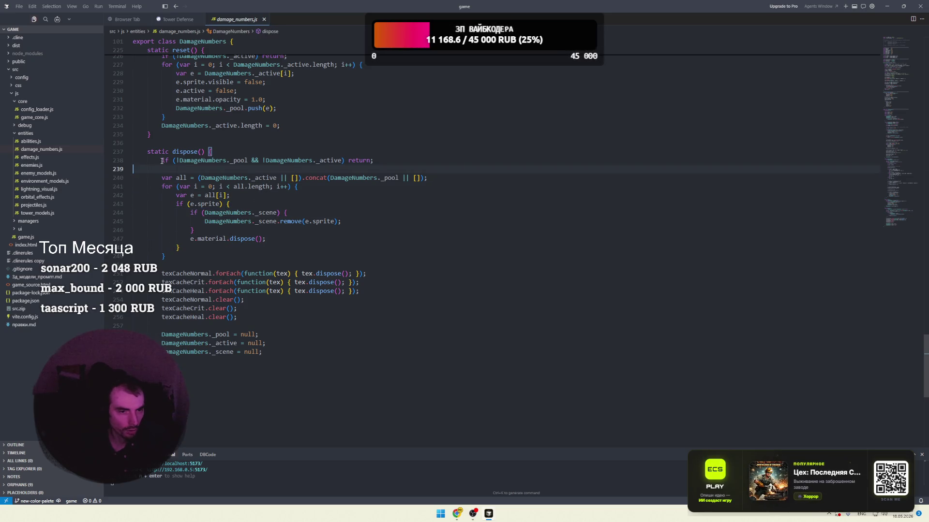
left_click(213, 264)
left_click_drag(262, 352, 162, 333)
left_click(211, 327)
left_click_drag(265, 352, 162, 334)
left_click(257, 325)
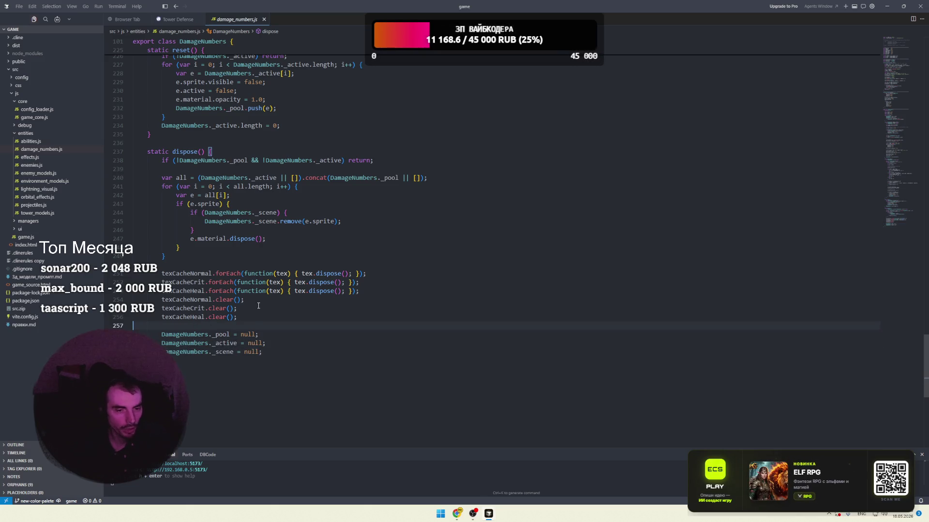
left_click(233, 334)
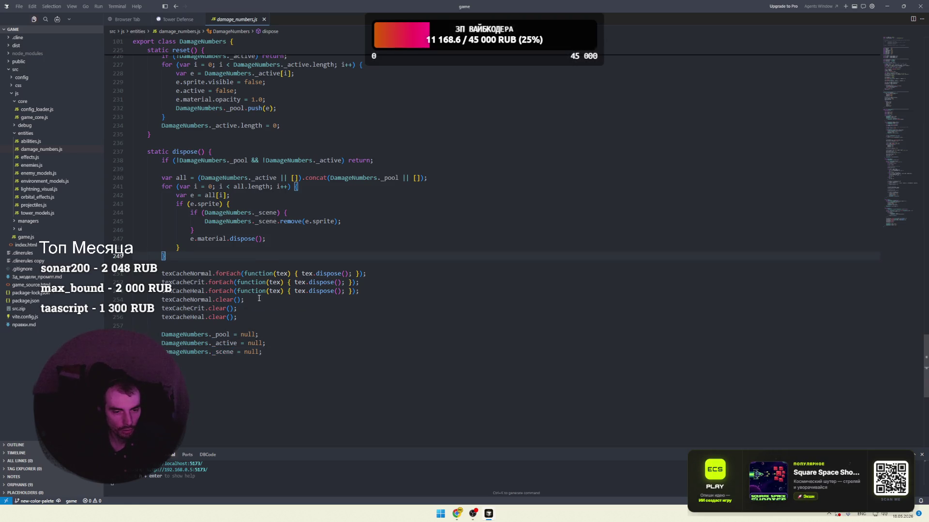
left_click(234, 267)
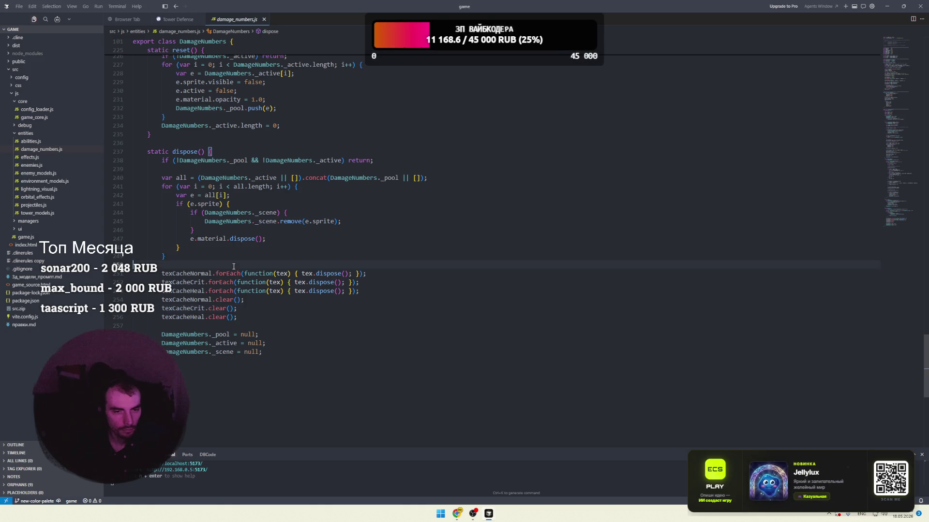
- Review the reset() loop and update's bounce animation, highlighting every use of sy
scroll(237, 267, "up", 4)
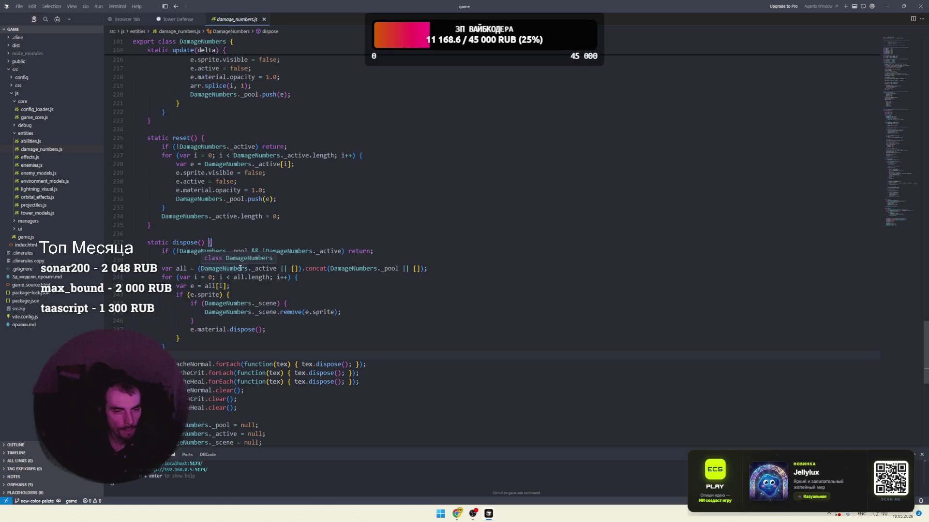
scroll(242, 269, "up", 4)
left_click(193, 256)
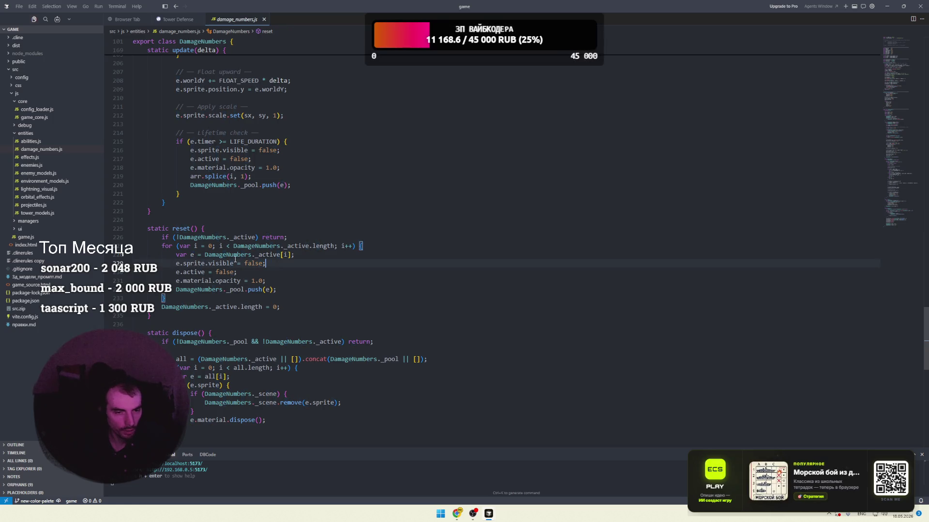
scroll(231, 265, "up", 2)
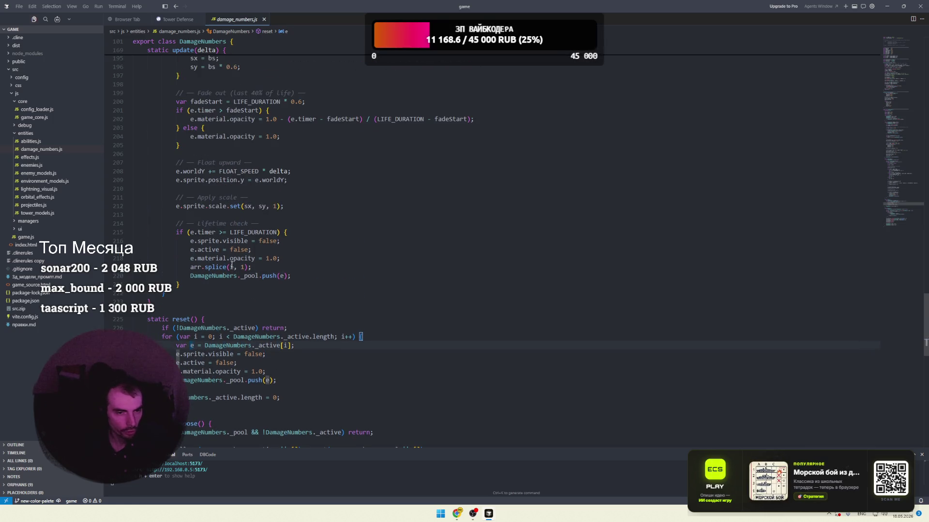
scroll(232, 265, "up", 10)
left_click(247, 270)
scroll(248, 278, "down", 1)
mouse_move(173, 208)
left_mouse_down()
mouse_move(242, 295)
mouse_move(226, 321)
left_mouse_up()
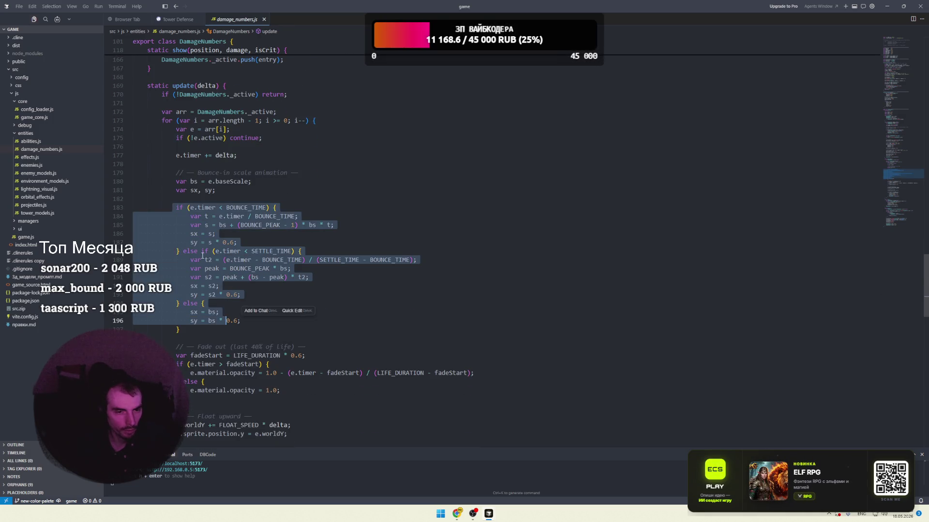
left_click(193, 242)
left_click(273, 198)
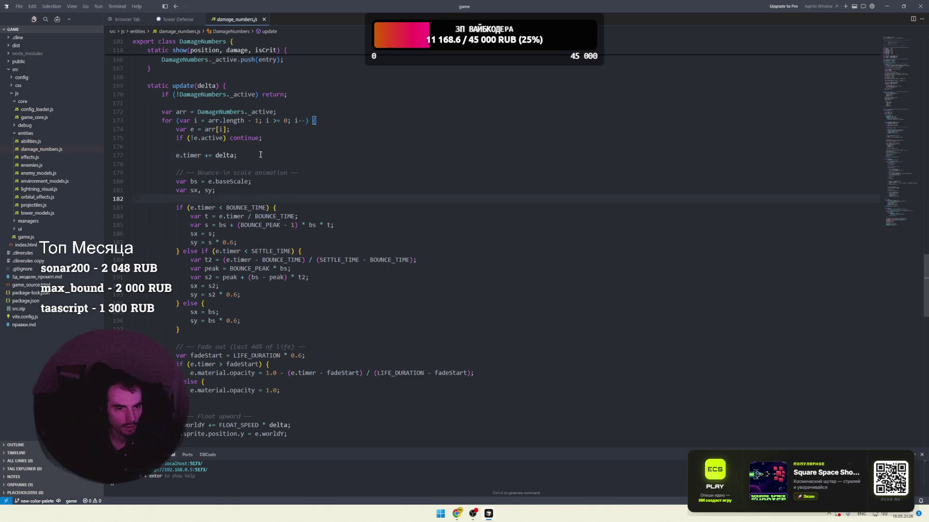
- Close damage_numbers.js, flip between the open tabs, and switch to Chrome's Pinterest pin
scroll(259, 138, "up", 3)
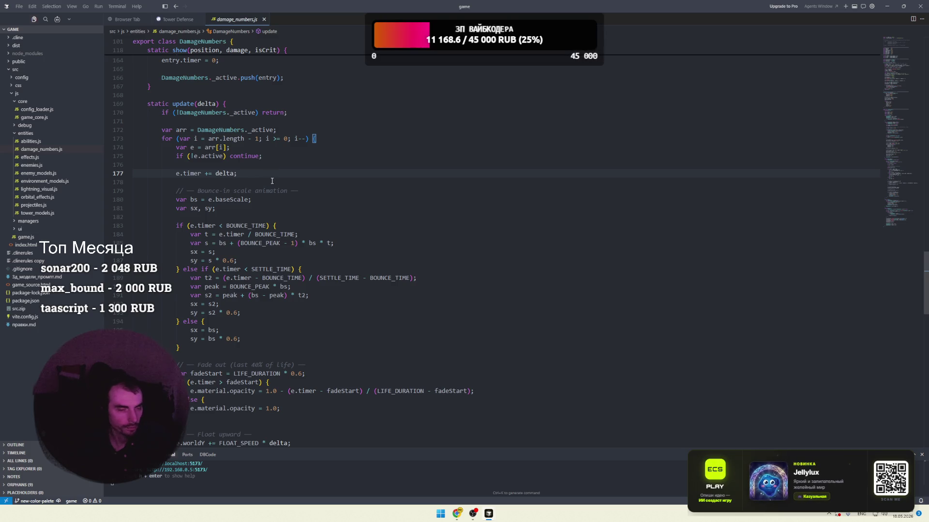
scroll(255, 184, "up", 20)
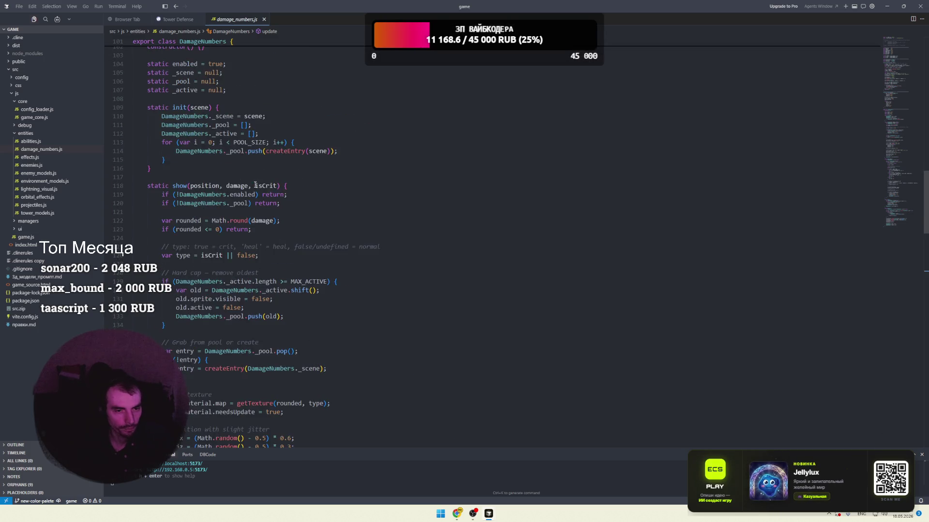
scroll(254, 184, "up", 5)
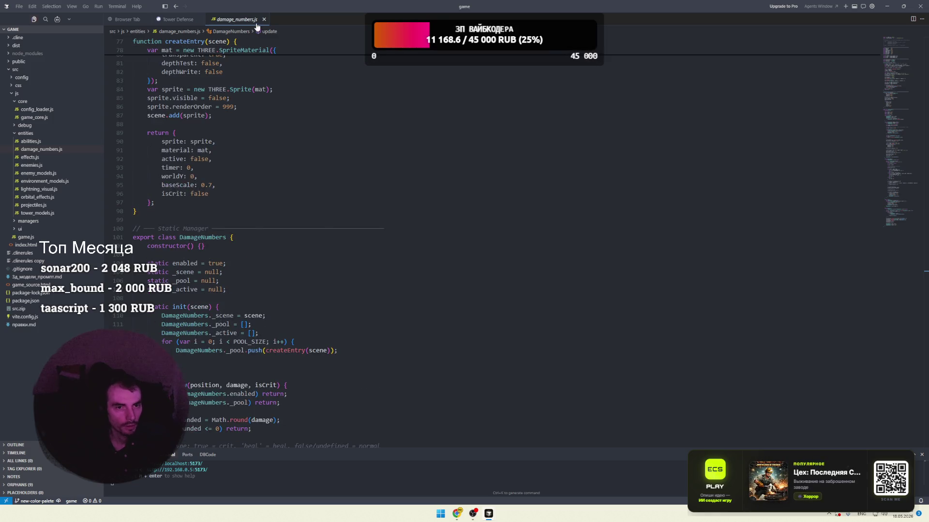
left_click(264, 19)
left_click(127, 19)
left_click(175, 19)
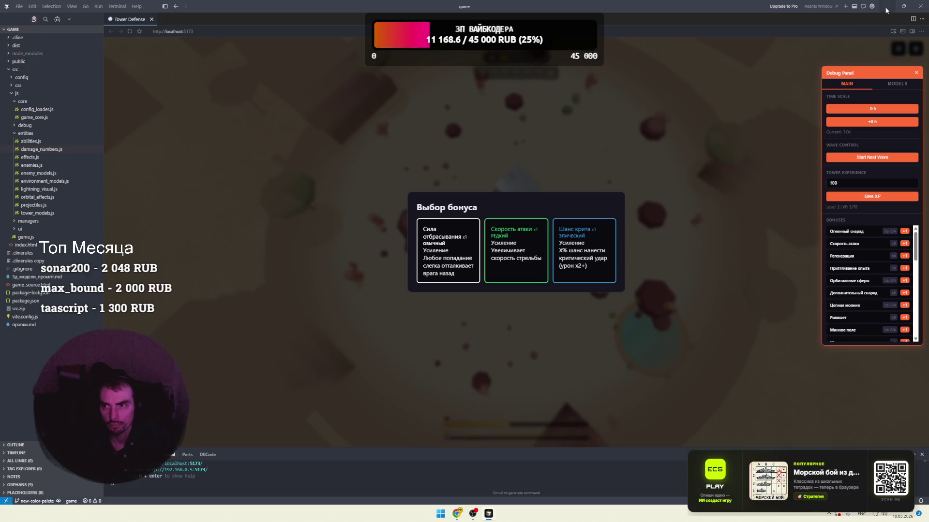
key("alt+Tab")
scroll(550, 199, "down", 5)
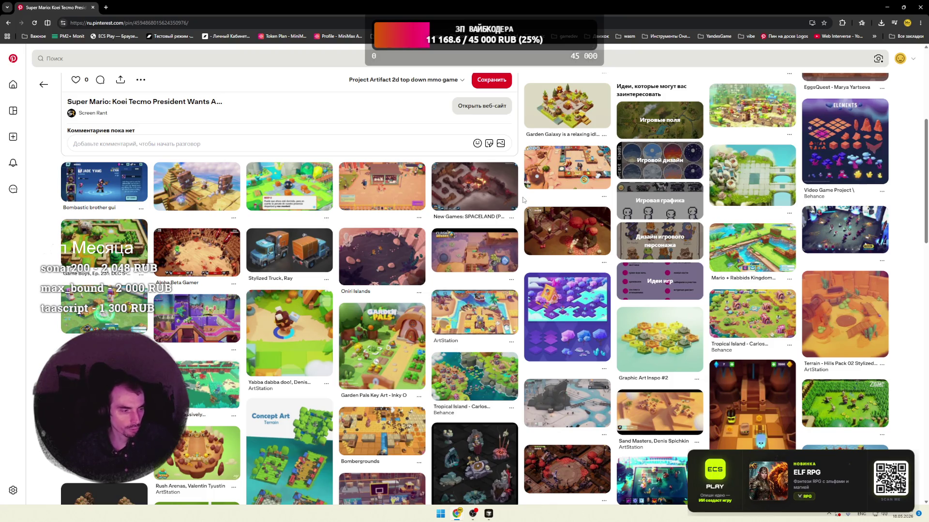
- Scroll down through the related stylized isometric game-level pins
scroll(523, 199, "down", 2)
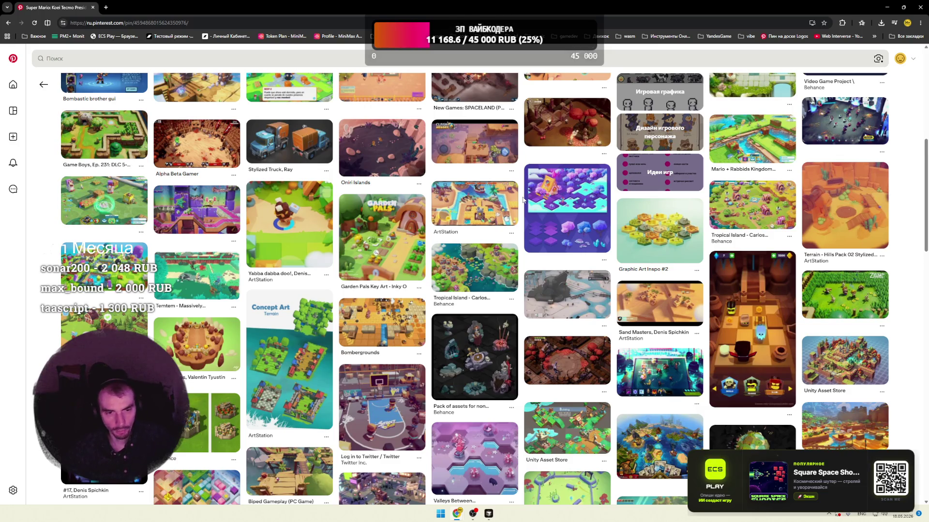
scroll(523, 200, "down", 3)
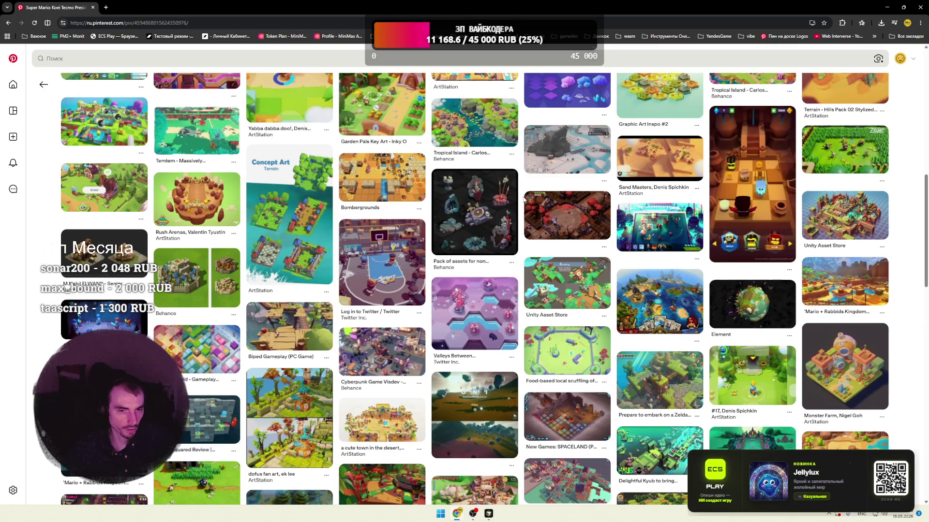
scroll(523, 199, "down", 2)
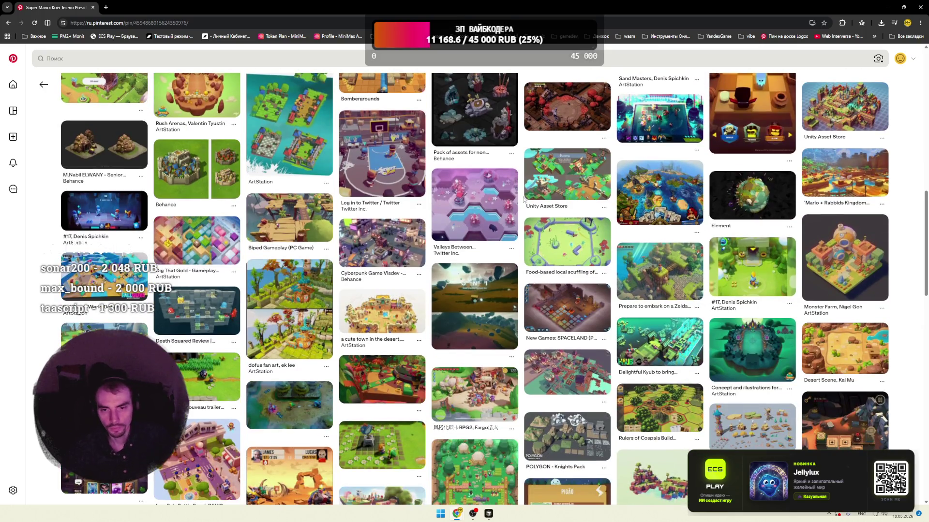
scroll(523, 200, "down", 3)
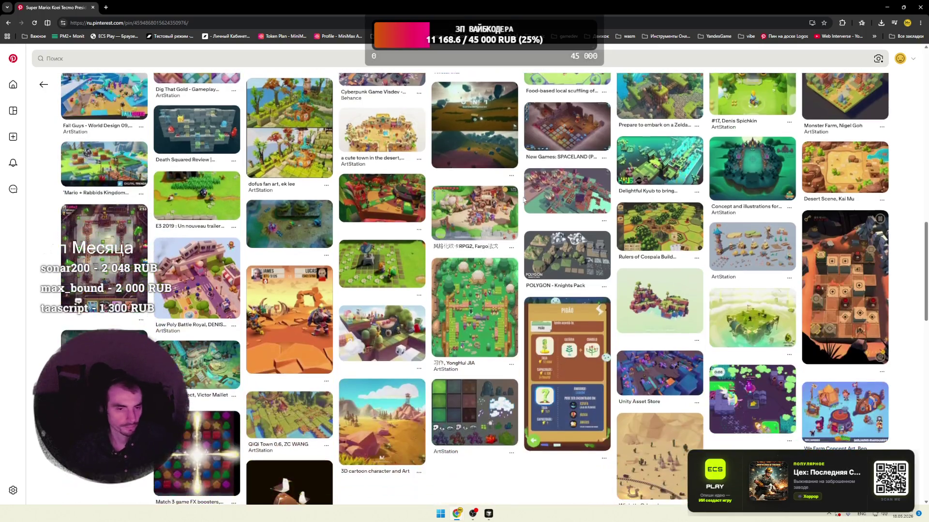
scroll(523, 199, "down", 3)
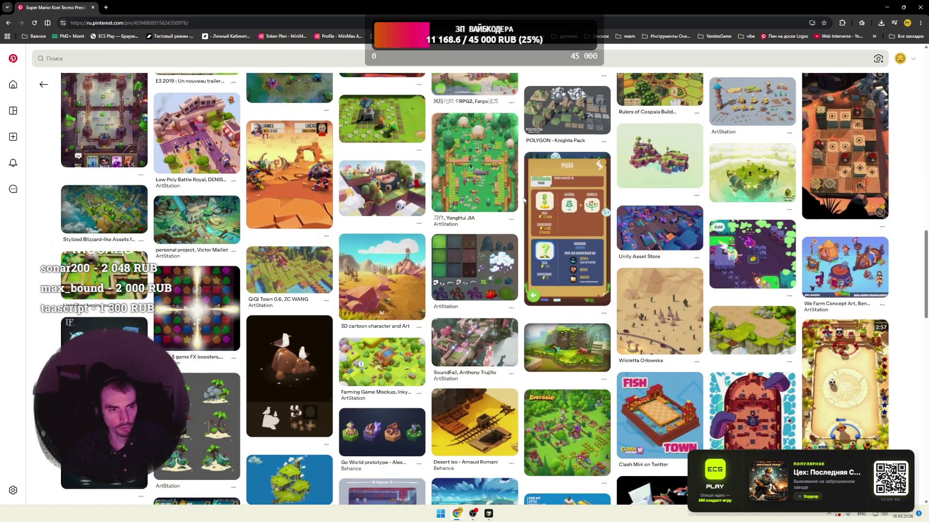
scroll(523, 199, "down", 3)
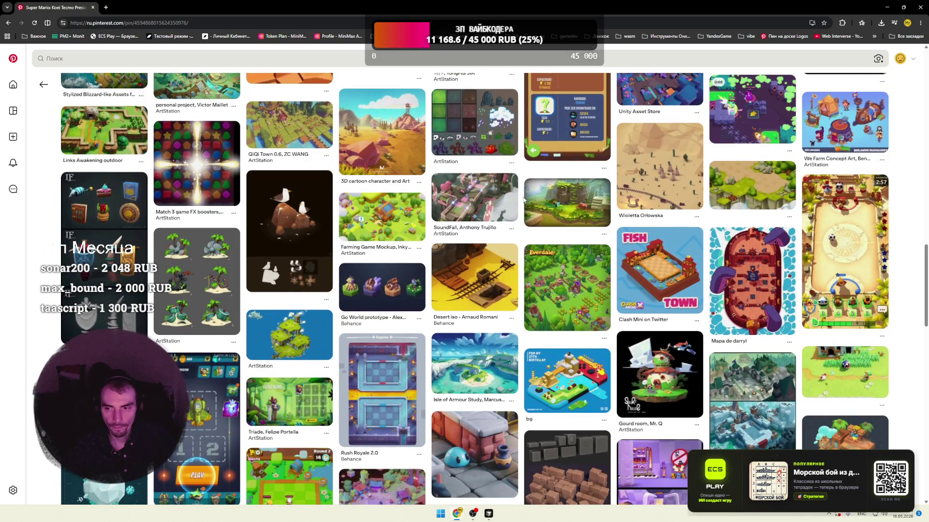
- Scroll further through the pins, then return to the Tower Defense game and dismiss its bonus choice
scroll(522, 200, "down", 4)
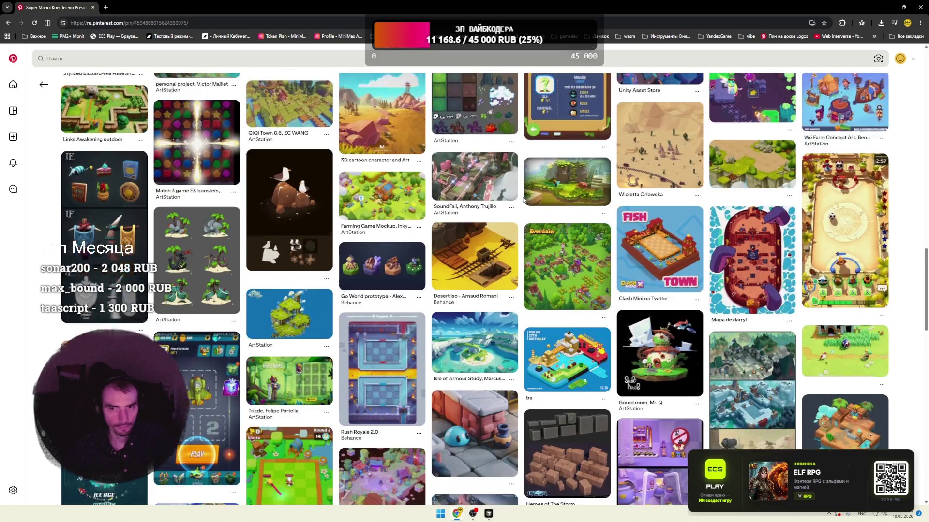
scroll(523, 199, "down", 3)
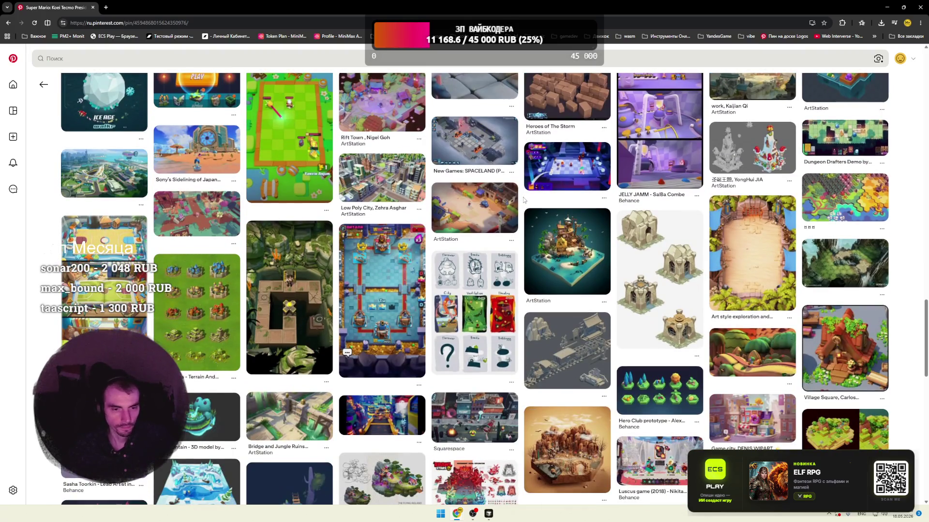
scroll(523, 200, "down", 3)
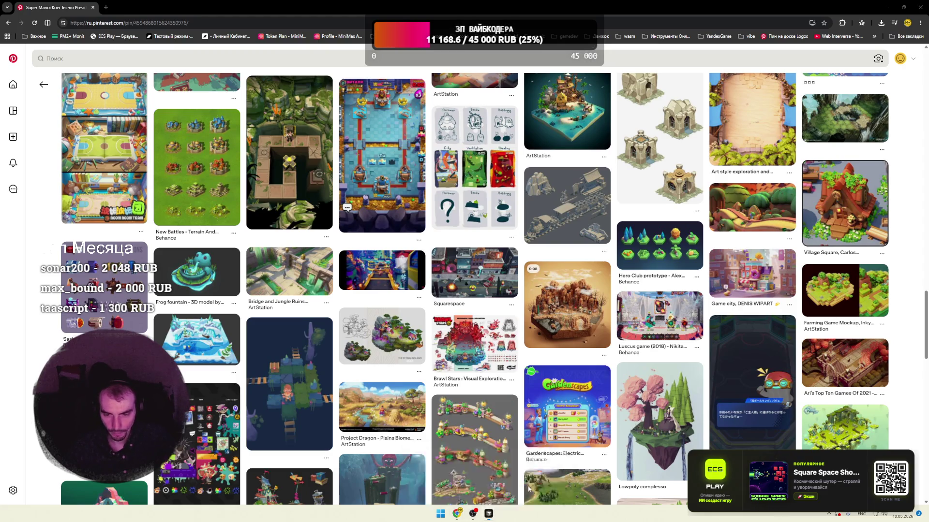
key("alt+Tab")
left_click(506, 242)
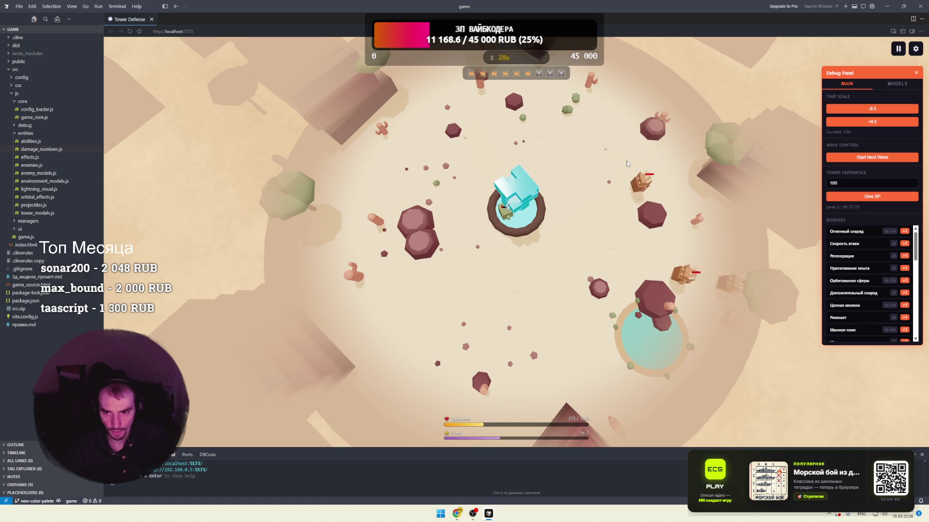
- Show the MODELS list in the debug panel, with Infantry, Spider, Goliath and Hologram
left_click(896, 83)
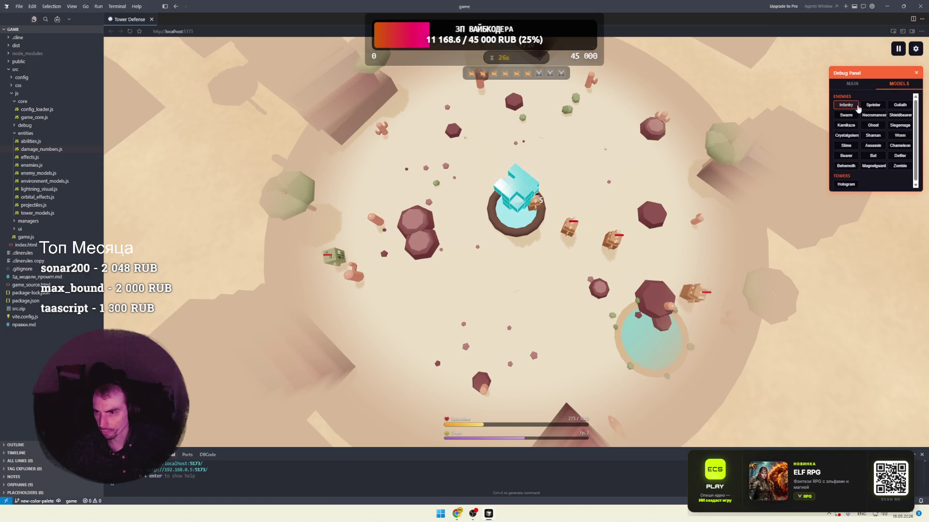
left_click(849, 105)
mouse_move(533, 231)
left_mouse_down()
mouse_move(543, 215)
mouse_move(564, 230)
mouse_move(531, 251)
left_mouse_up()
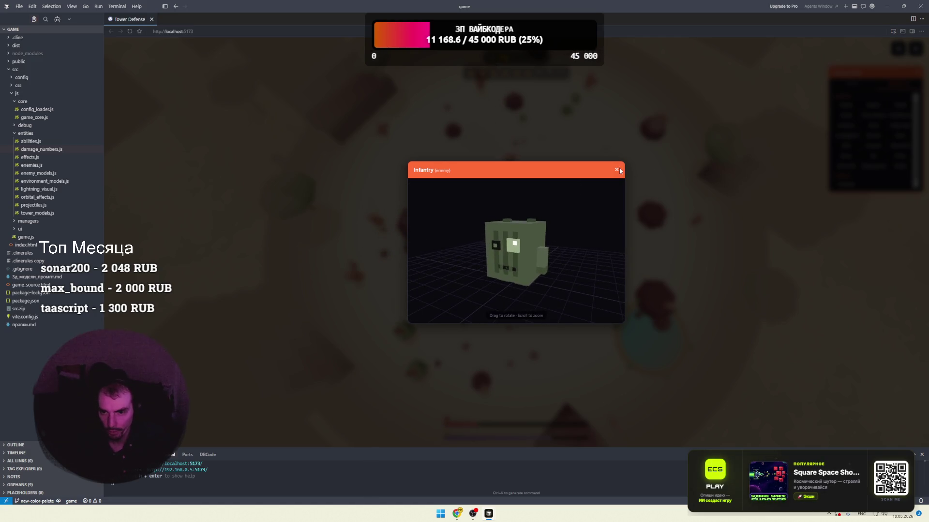
left_click(845, 116)
left_click(873, 105)
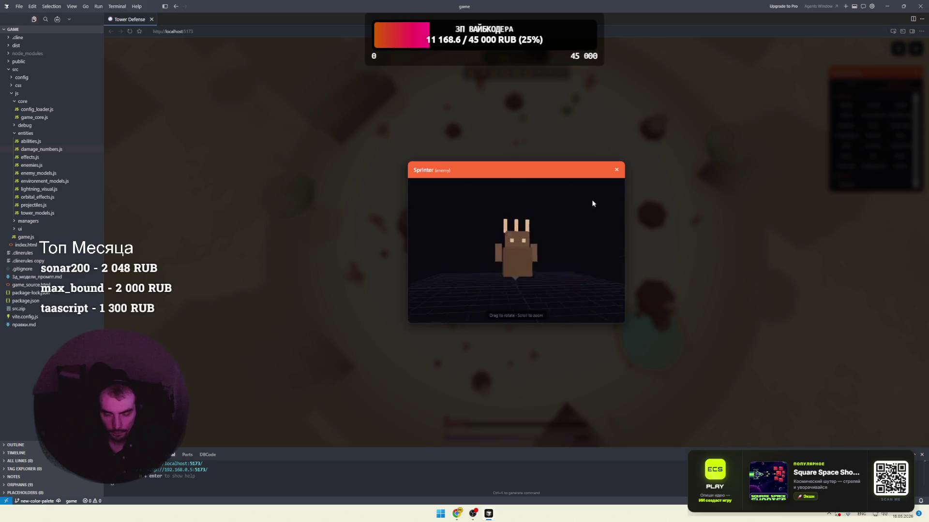
mouse_move(554, 240)
left_mouse_down()
mouse_move(476, 245)
mouse_move(658, 249)
left_mouse_up()
left_click_drag(516, 248, 571, 242)
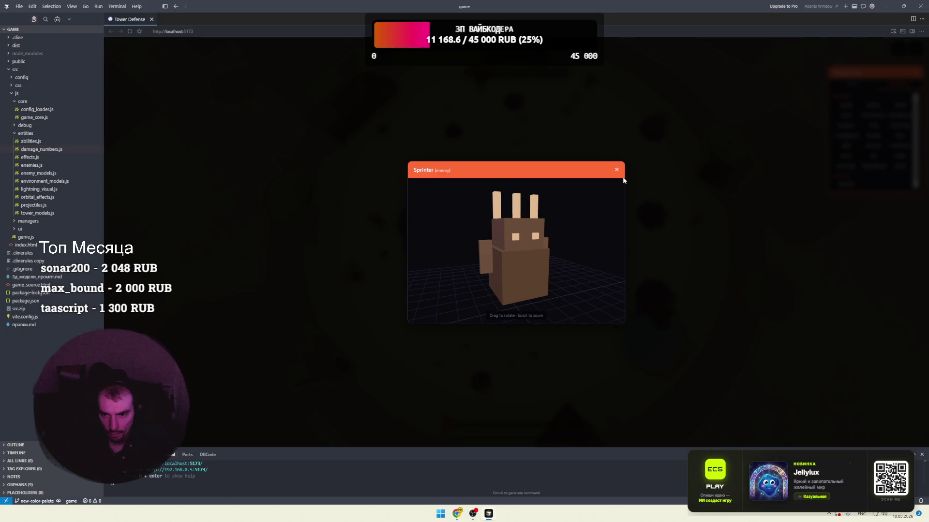
left_click(617, 169)
left_click(899, 105)
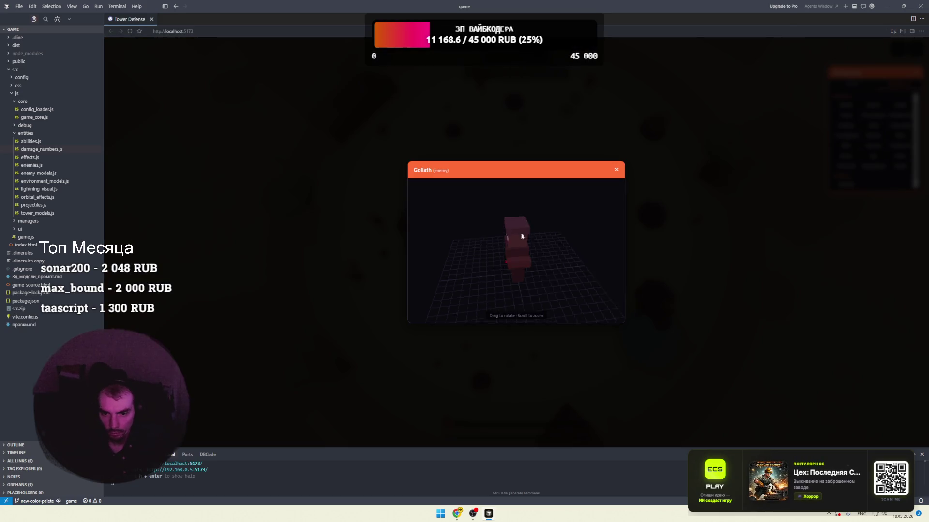
mouse_move(491, 234)
left_mouse_down()
mouse_move(499, 221)
mouse_move(506, 266)
mouse_move(551, 254)
mouse_move(603, 270)
mouse_move(583, 233)
left_mouse_up()
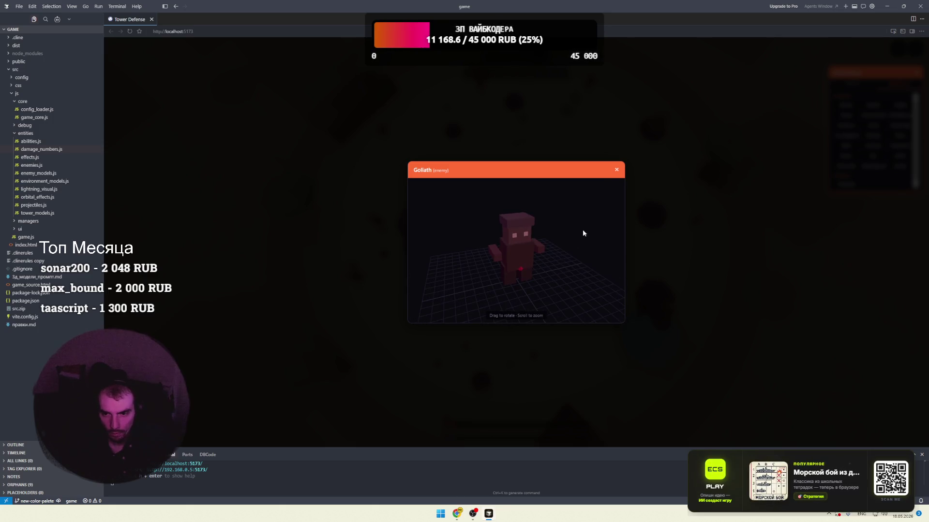
left_click(617, 169)
left_click(851, 127)
scroll(537, 241, "up", 5)
mouse_move(548, 259)
left_mouse_down()
mouse_move(458, 266)
mouse_move(542, 264)
mouse_move(588, 225)
left_mouse_up()
left_click(618, 170)
left_click(574, 213)
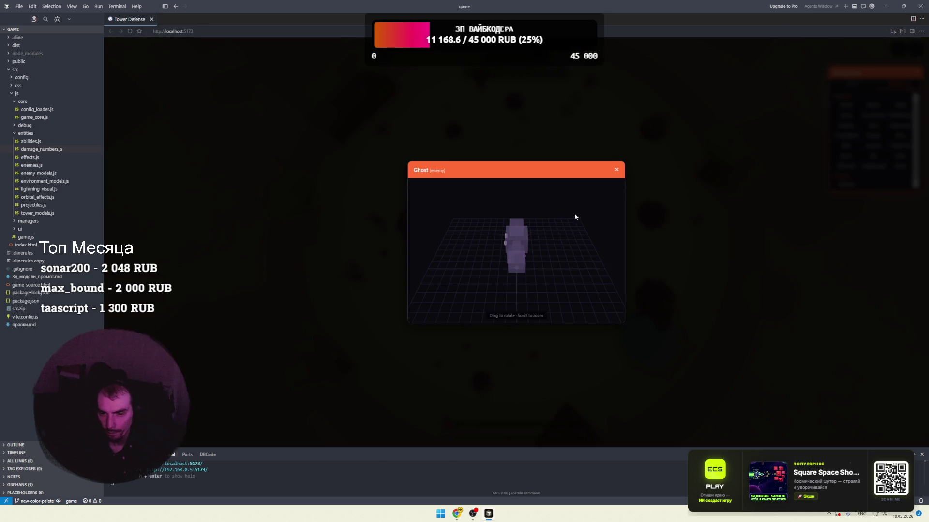
mouse_move(547, 242)
left_mouse_down()
mouse_move(517, 244)
mouse_move(544, 242)
left_mouse_up()
scroll(605, 239, "up", 3)
left_click(616, 170)
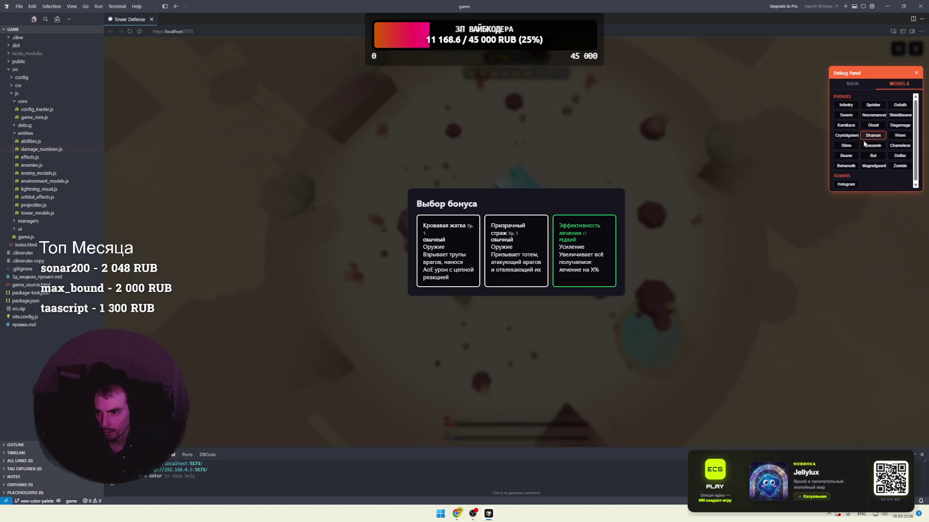
left_click(869, 153)
mouse_move(527, 247)
left_mouse_down()
mouse_move(585, 231)
mouse_move(454, 230)
mouse_move(573, 233)
mouse_move(506, 238)
mouse_move(522, 245)
mouse_move(564, 227)
left_mouse_up()
scroll(523, 243, "up", 3)
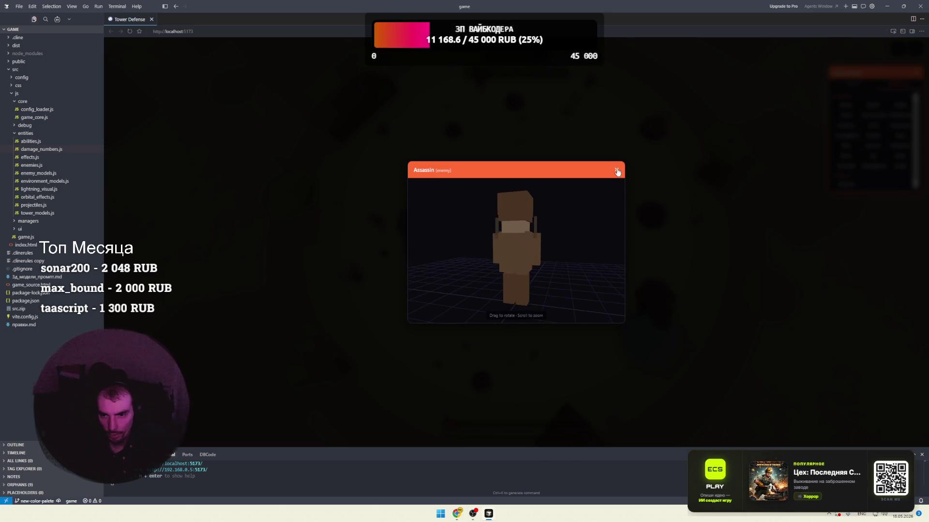
left_click(616, 170)
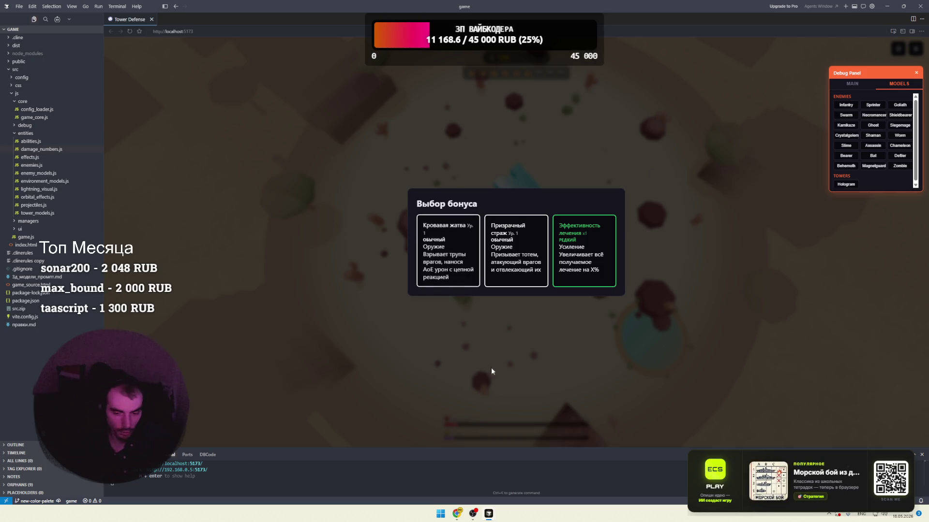
mouse_move(456, 514)
left_click(537, 476)
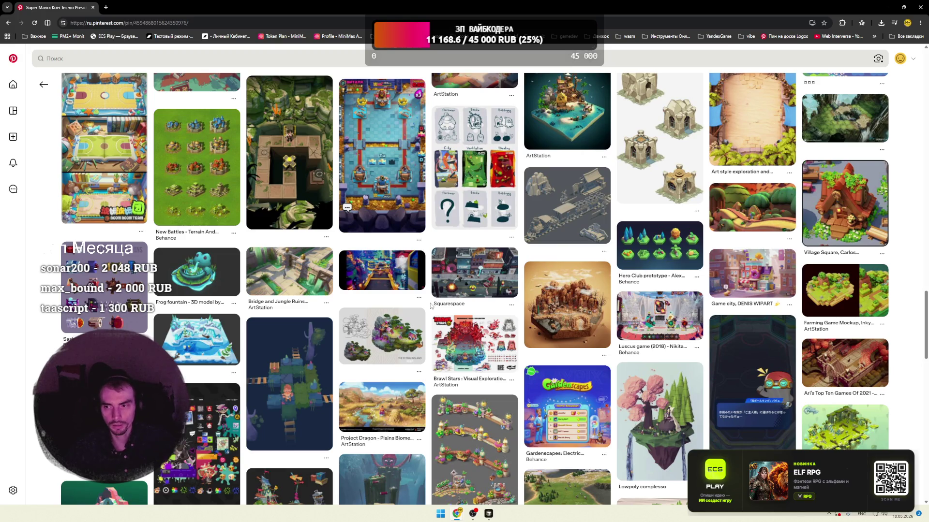
- Scroll down the Pinterest feed of isometric game-art reference pins
scroll(430, 306, "down", 5)
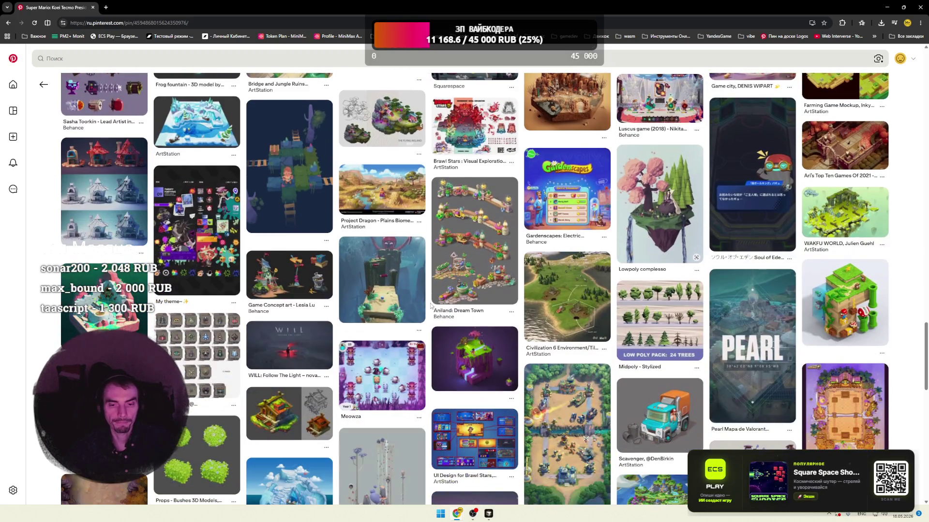
scroll(431, 306, "down", 4)
scroll(430, 305, "down", 4)
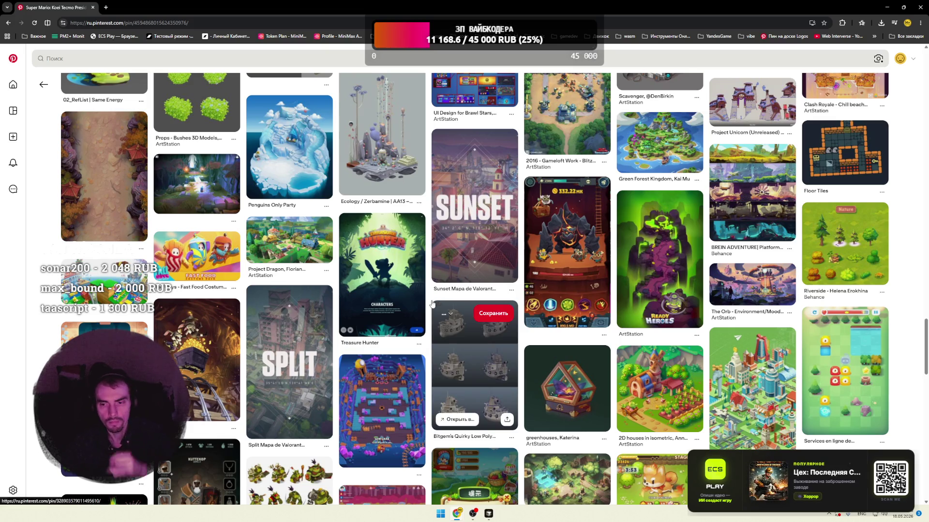
scroll(432, 303, "down", 6)
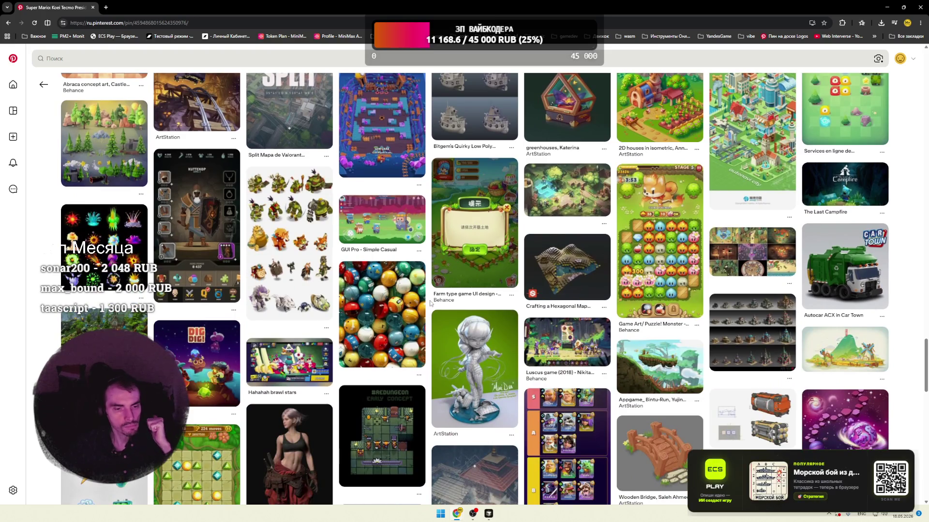
scroll(430, 304, "down", 2)
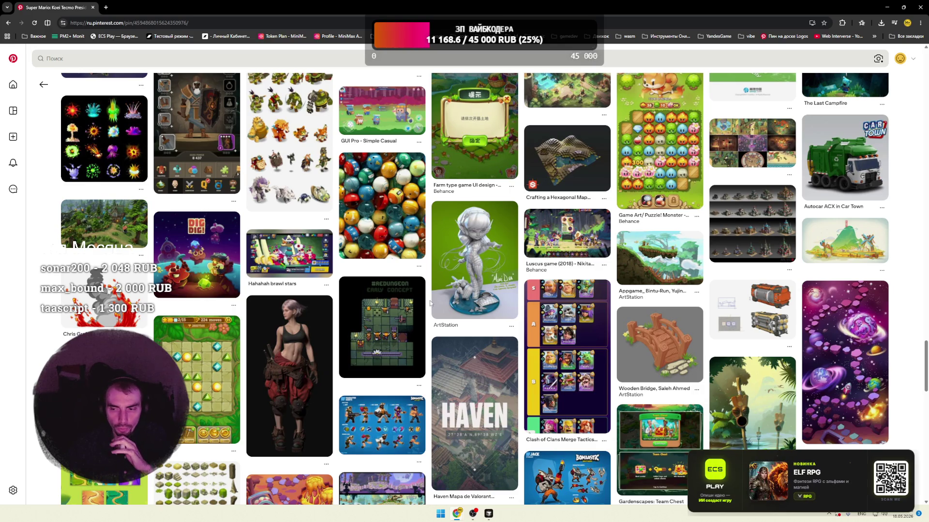
scroll(430, 303, "down", 3)
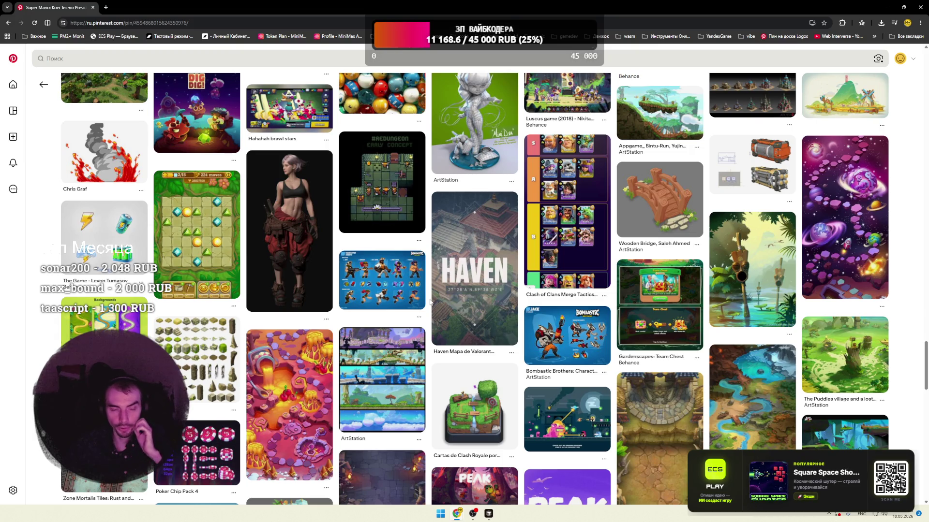
scroll(430, 303, "down", 2)
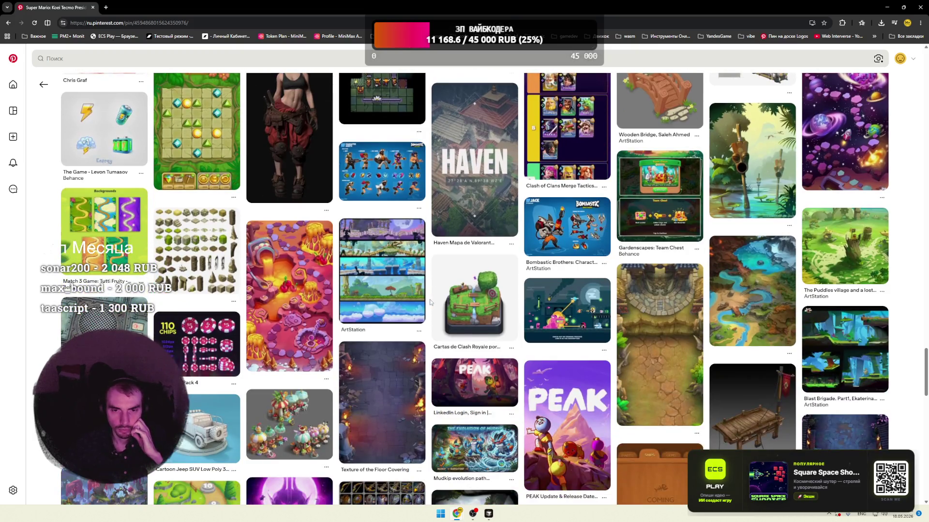
scroll(430, 302, "down", 3)
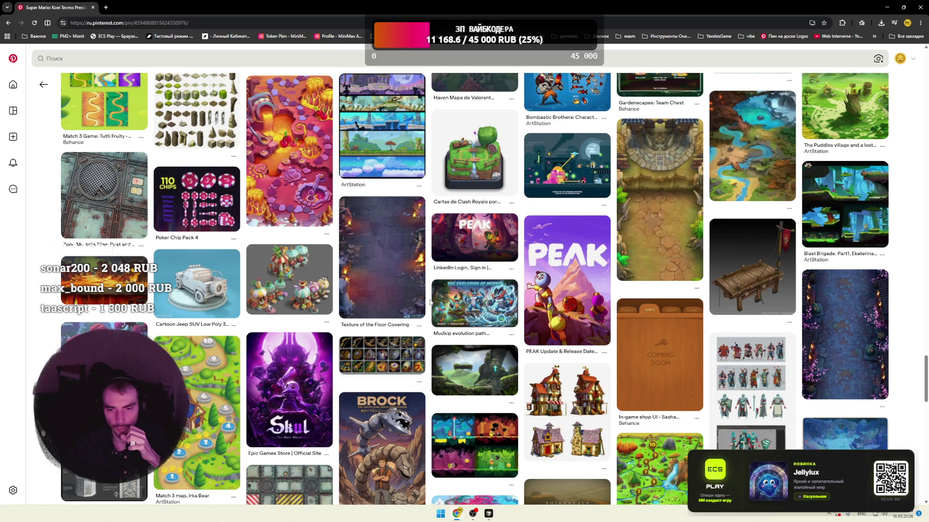
scroll(430, 302, "down", 4)
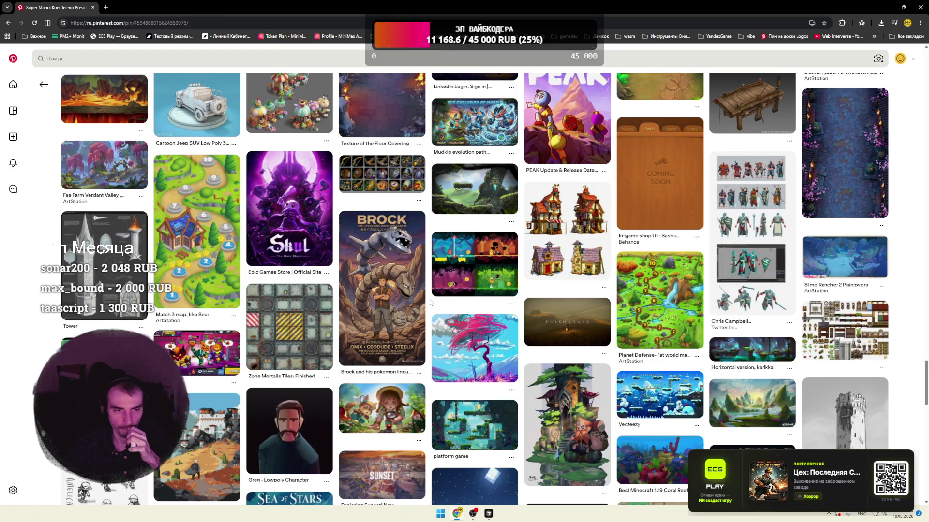
scroll(430, 303, "down", 3)
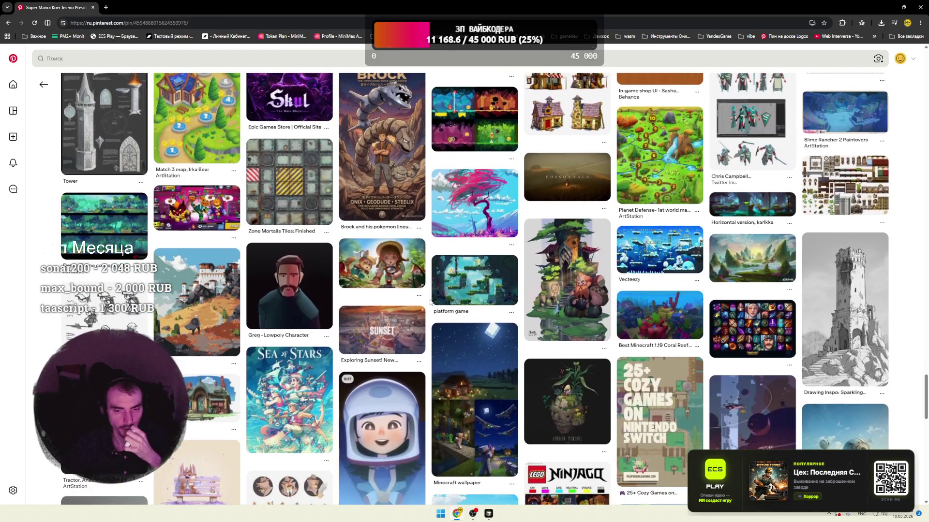
scroll(430, 303, "down", 3)
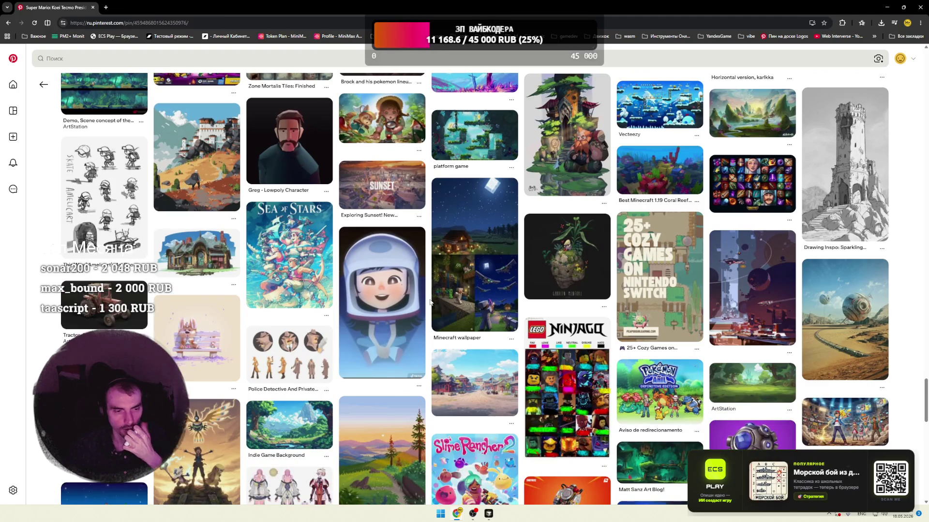
scroll(430, 302, "down", 2)
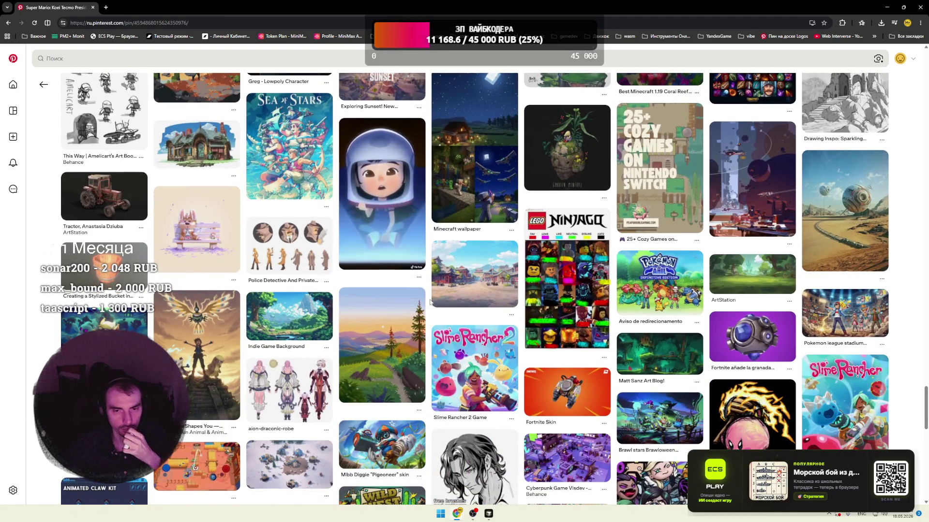
scroll(430, 302, "down", 3)
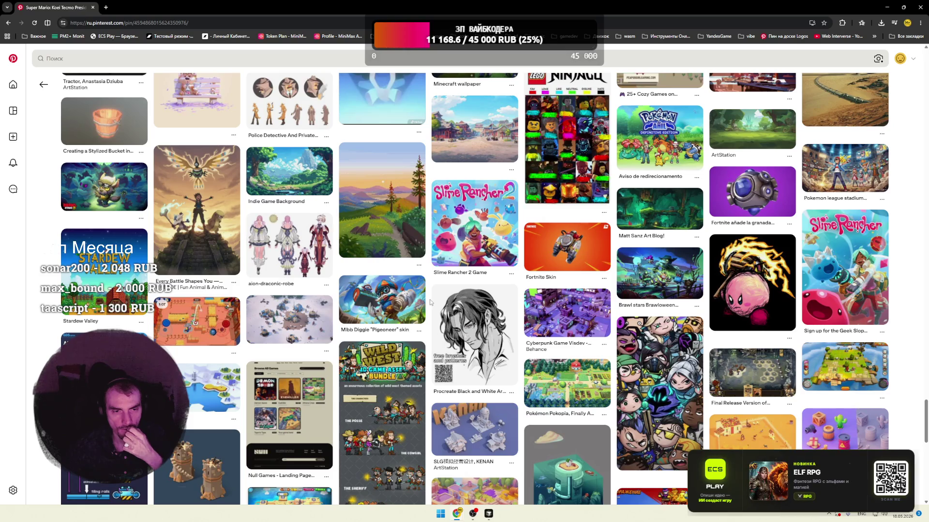
scroll(430, 300, "down", 3)
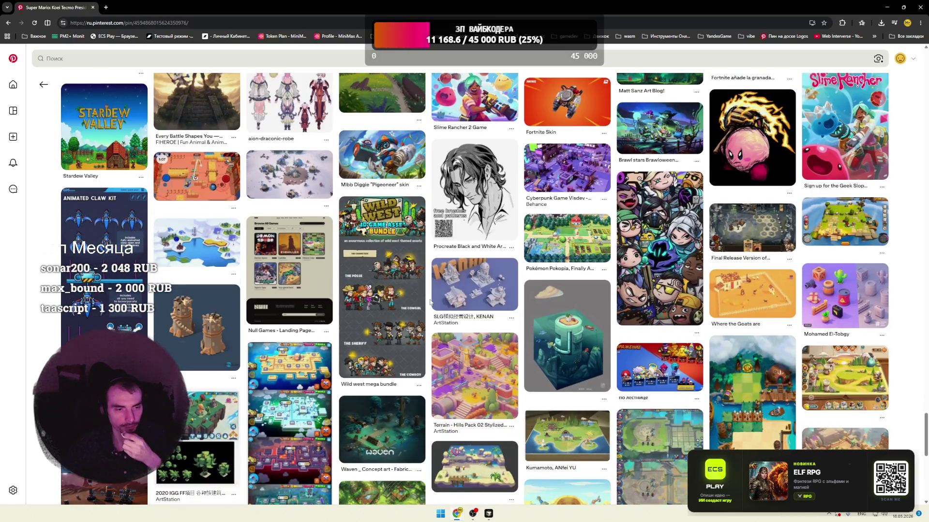
- Open the snowy-village Project Artifact pin, browse its related pins, and minimize Chrome
left_click(290, 175)
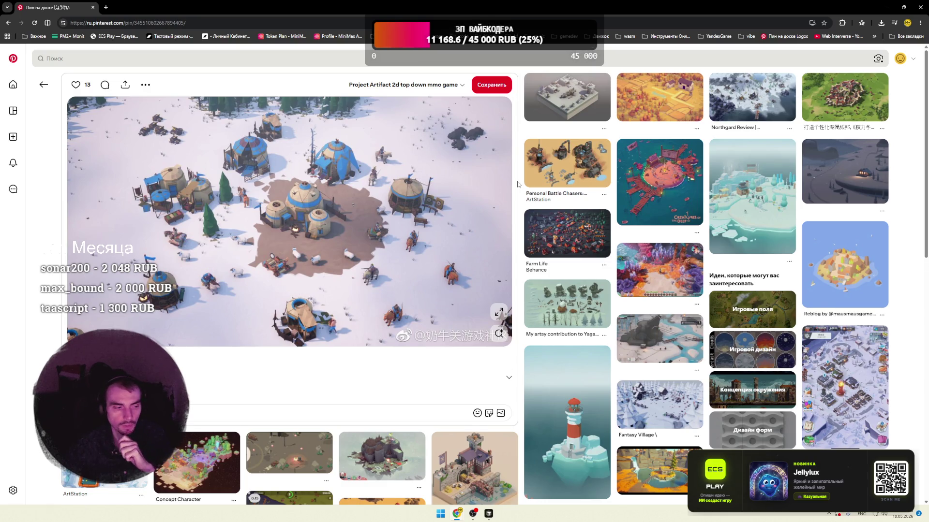
scroll(517, 184, "down", 4)
scroll(517, 184, "down", 2)
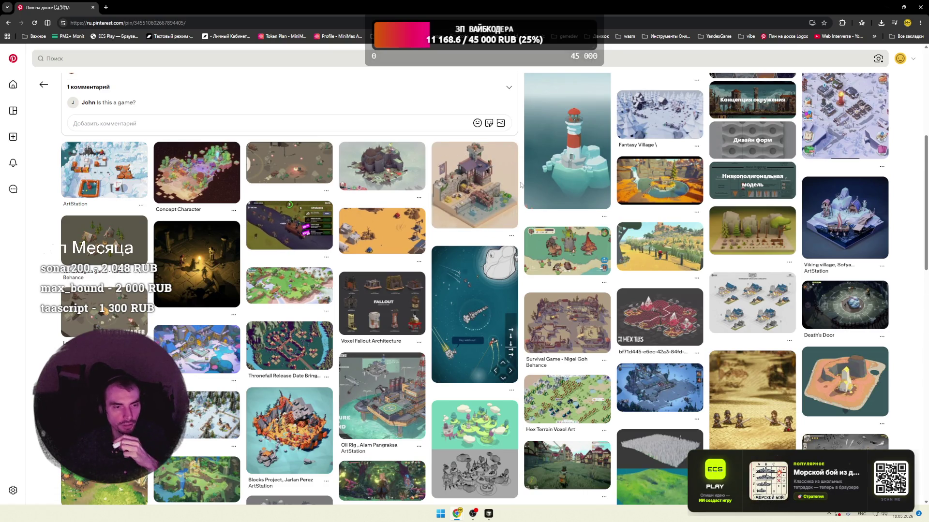
left_click(887, 8)
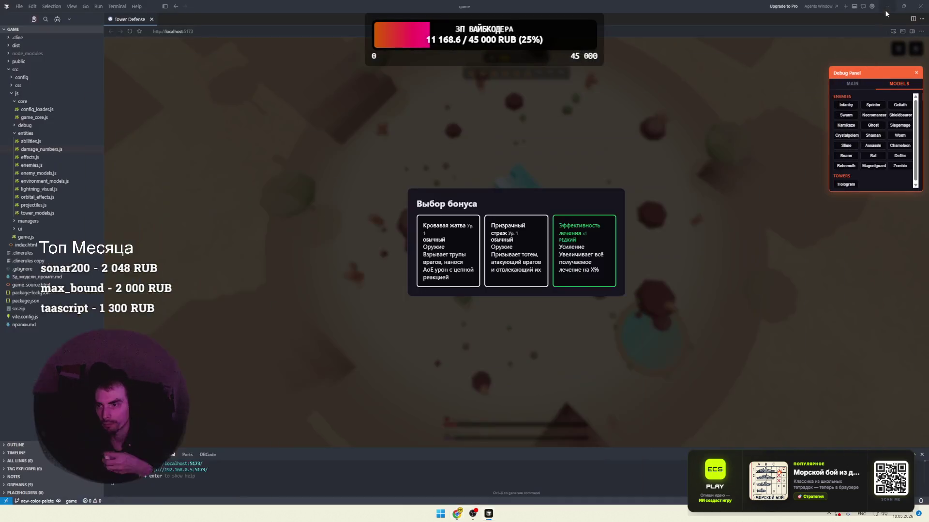
- Open the игры_зрилов folder from the desktop and launch dungeon.html in the browser
left_click(887, 11)
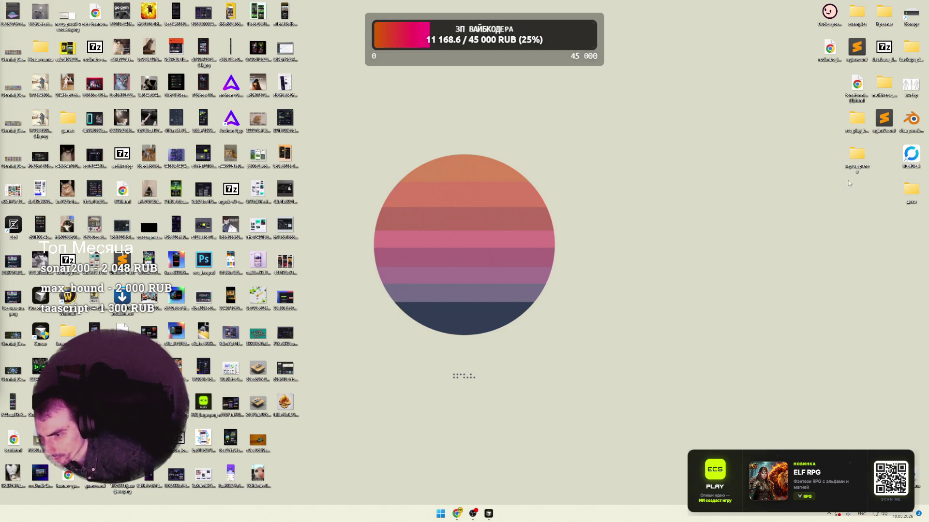
double_click(852, 164)
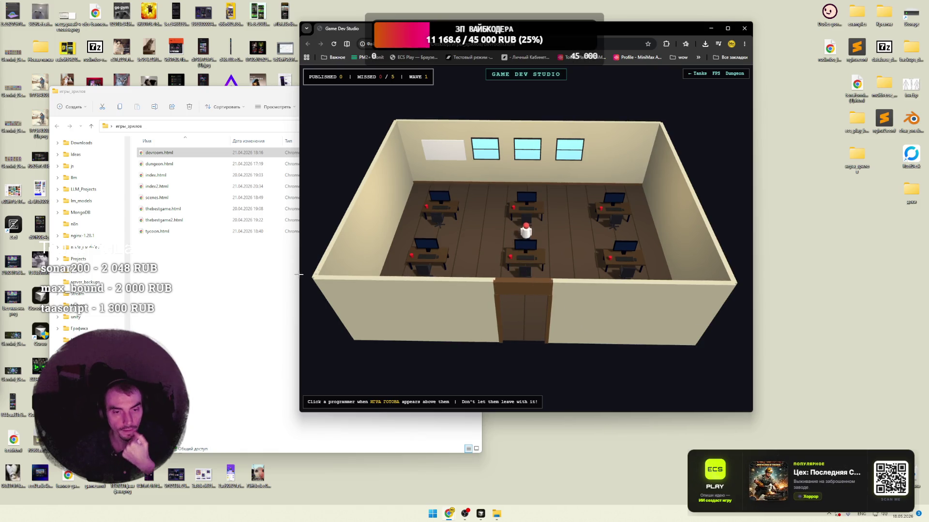
left_click(220, 249)
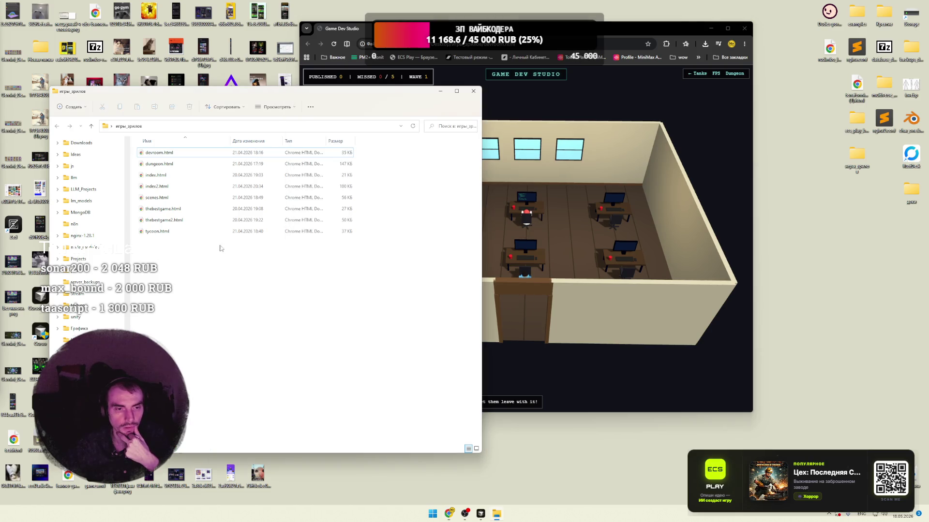
double_click(164, 167)
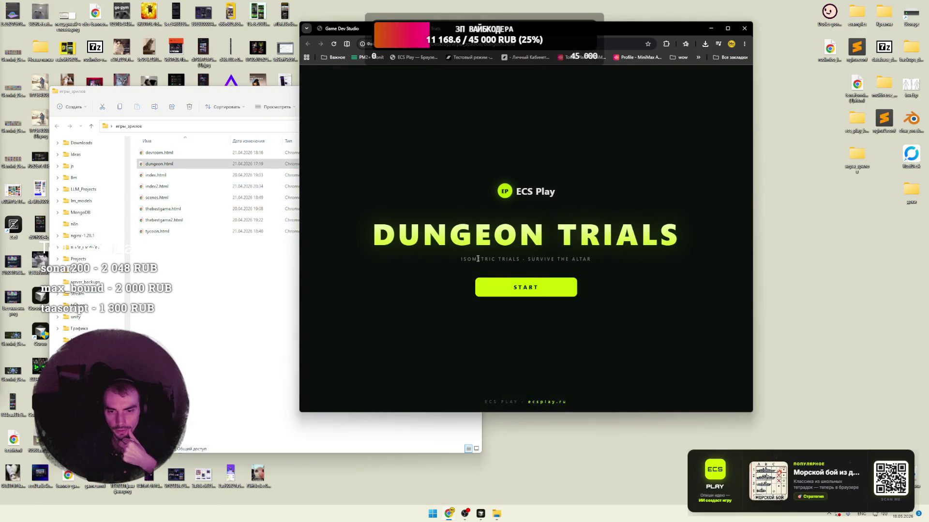
- Start Dungeon Trials, move the hero with the WASD keys, drink a potion with Q, and attack
left_click(519, 279)
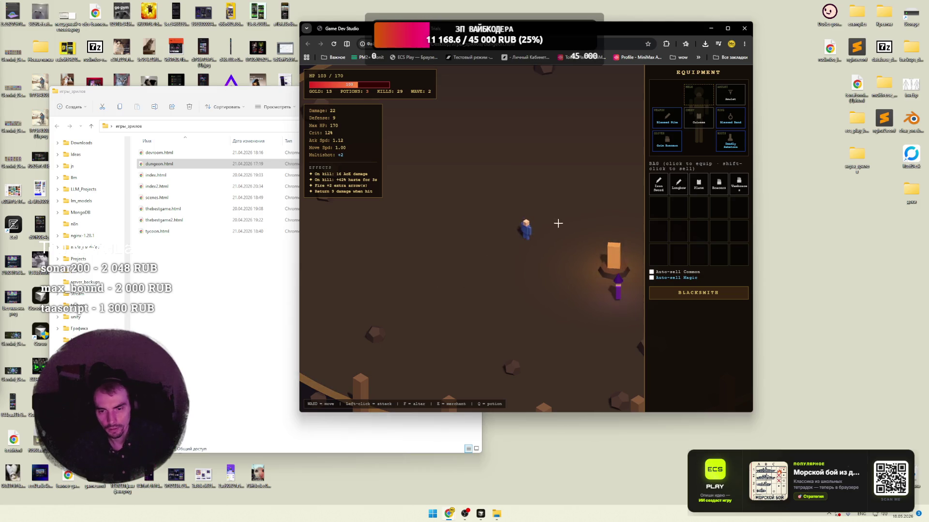
key("d")
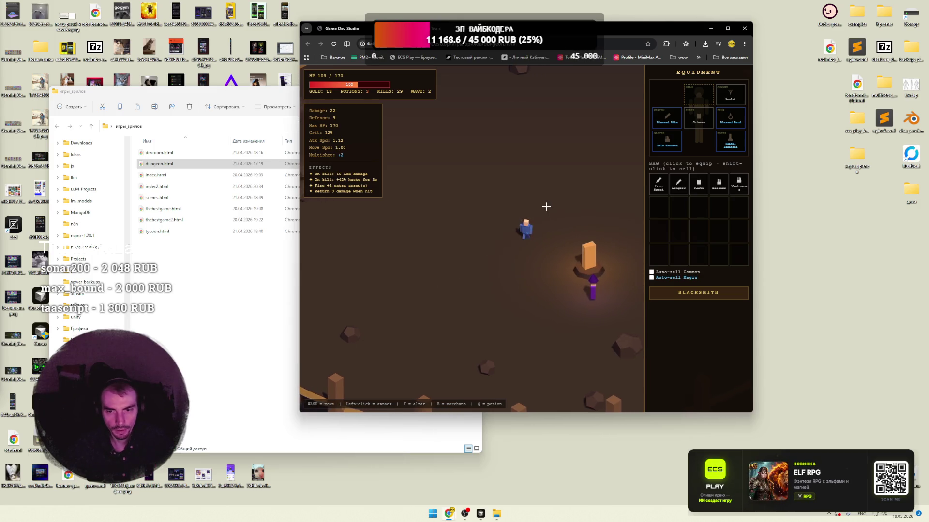
key("s")
key("q")
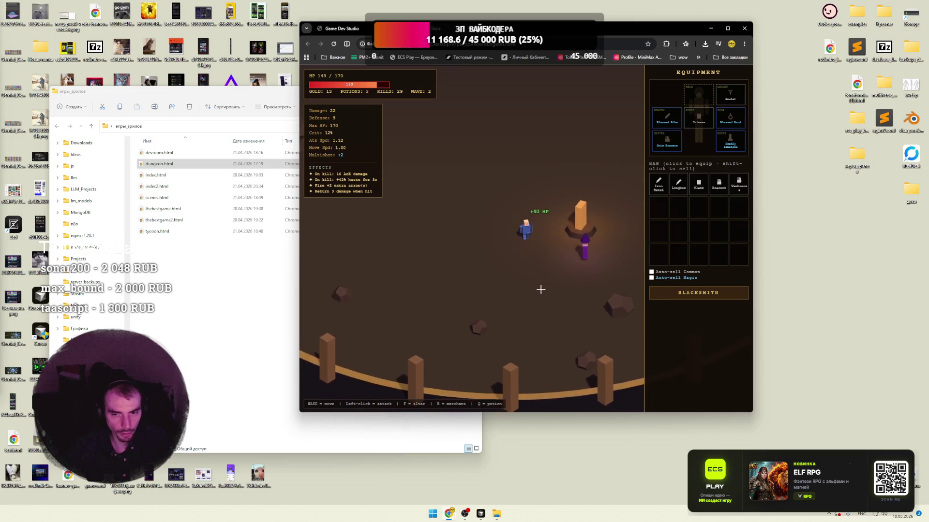
key("w")
left_click(588, 191)
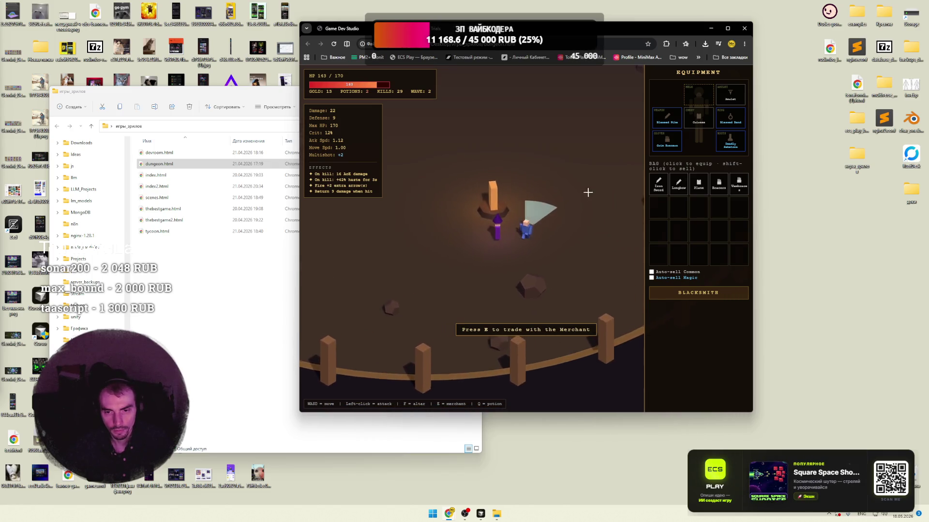
- Start the Greater Trial Grim Procession at the altar and defeat its whole wave
key("a")
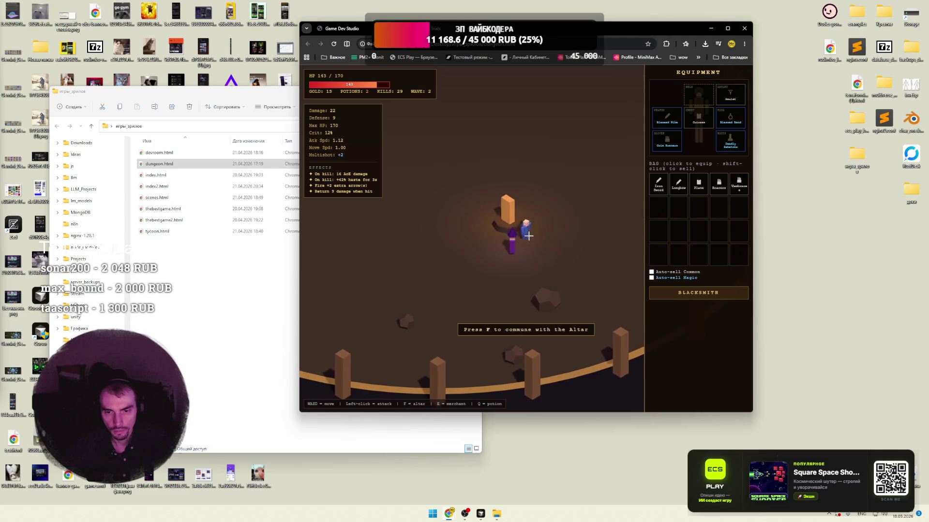
key("f")
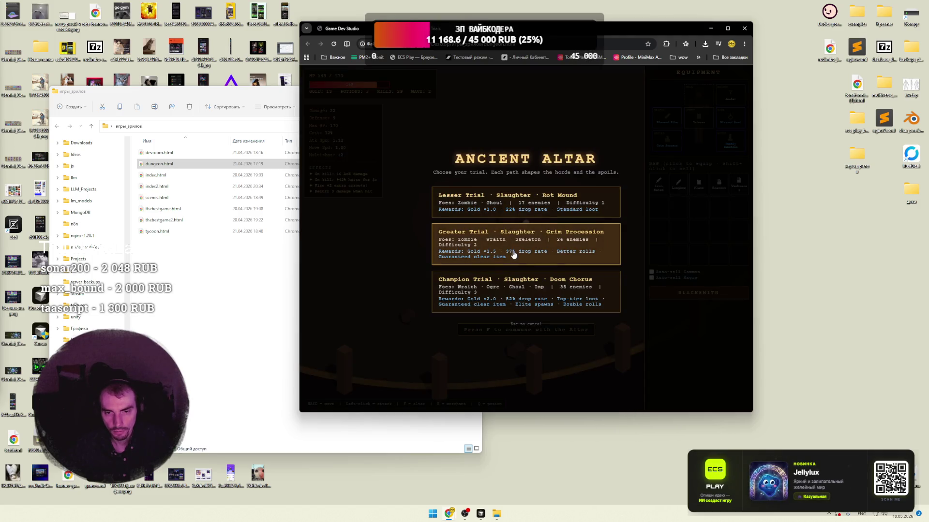
left_click(511, 253)
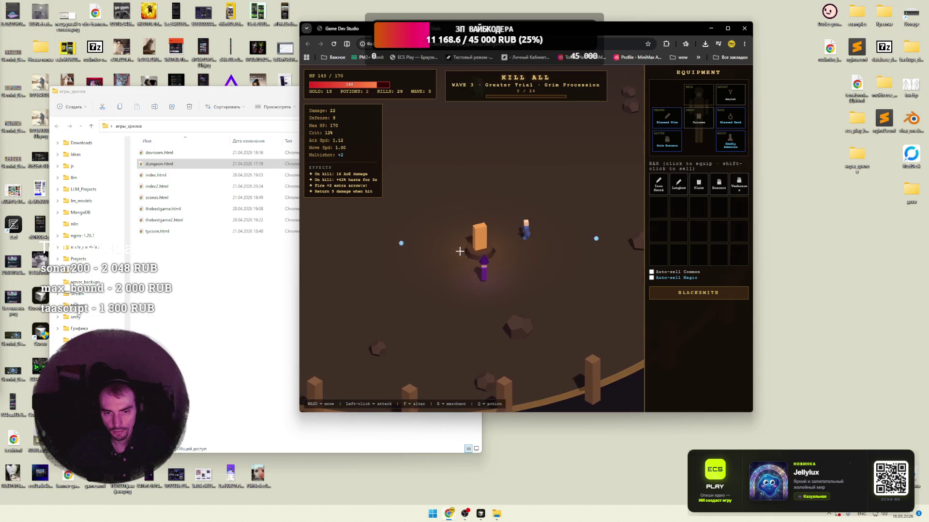
key("s")
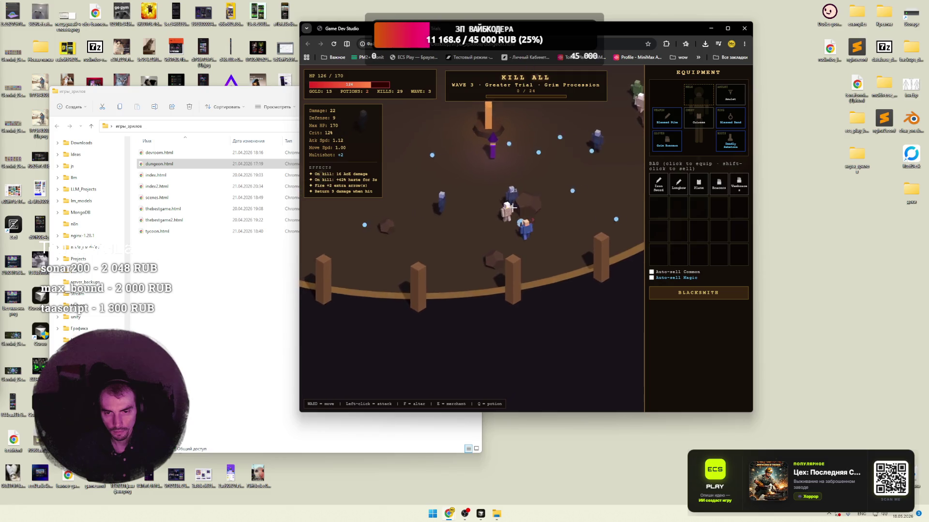
left_click(524, 199)
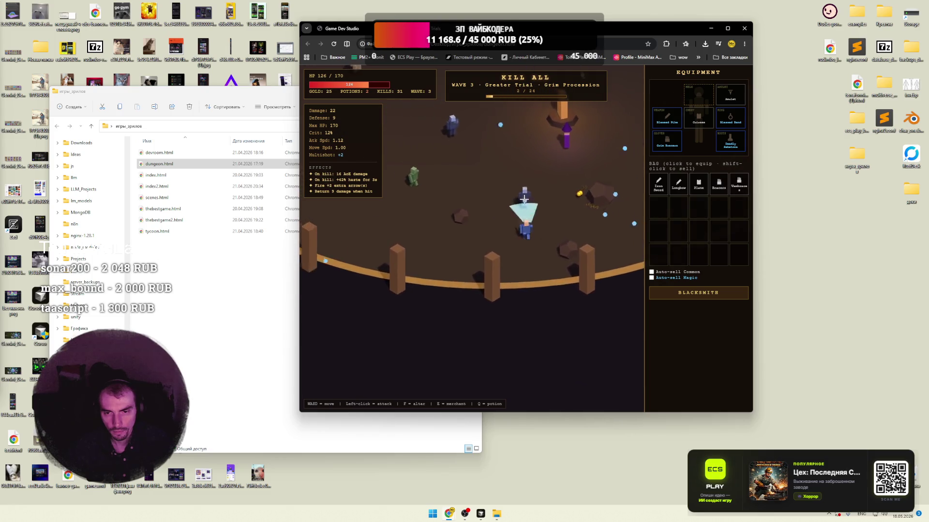
key("w")
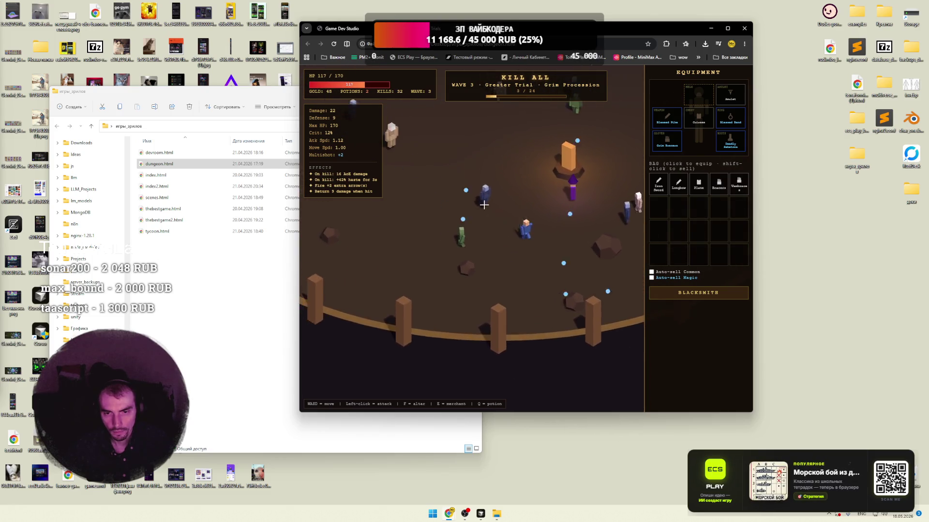
key("s")
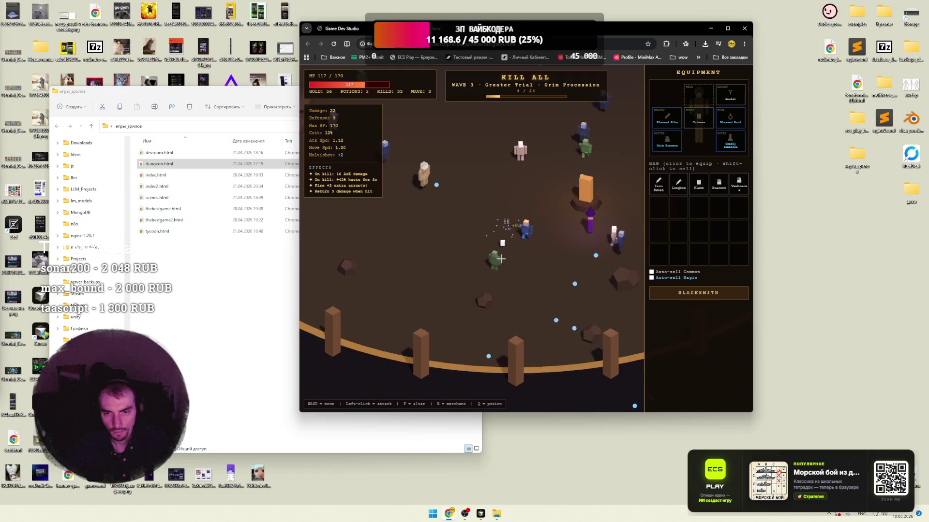
left_click(496, 216)
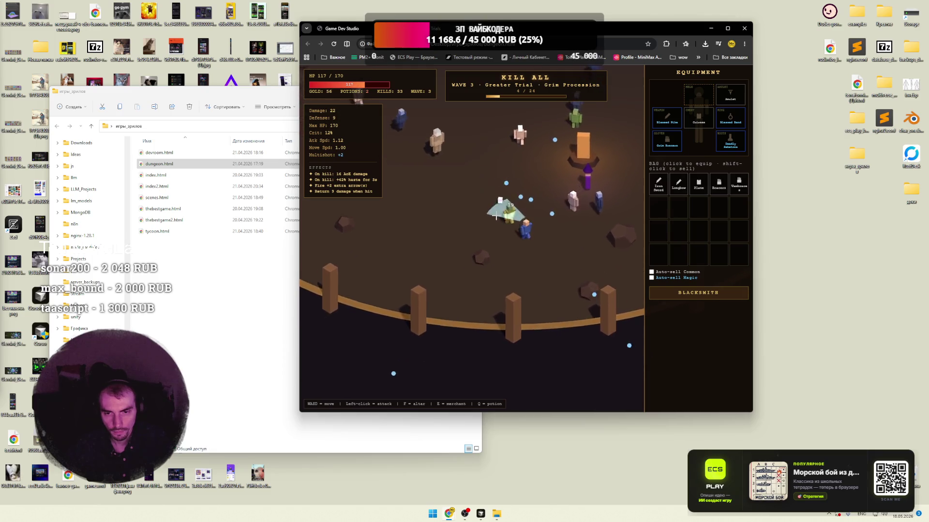
key("w")
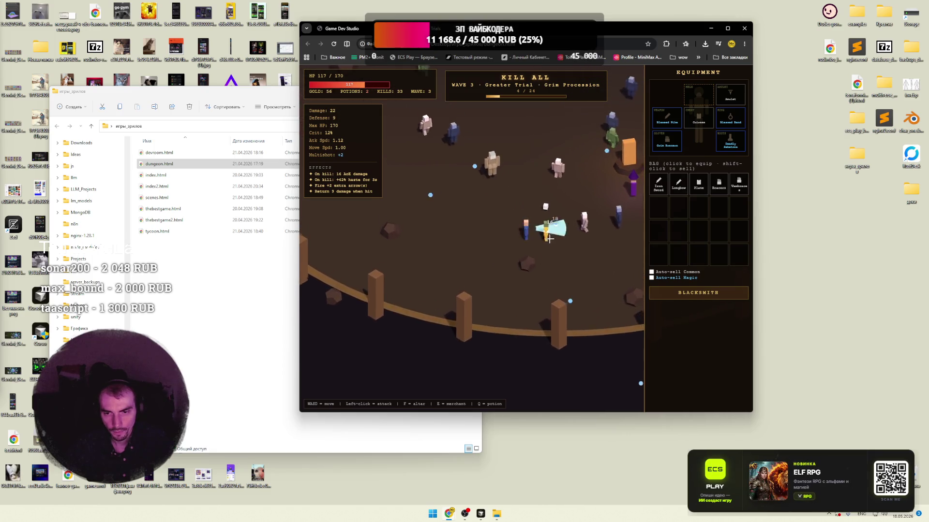
left_click(537, 236)
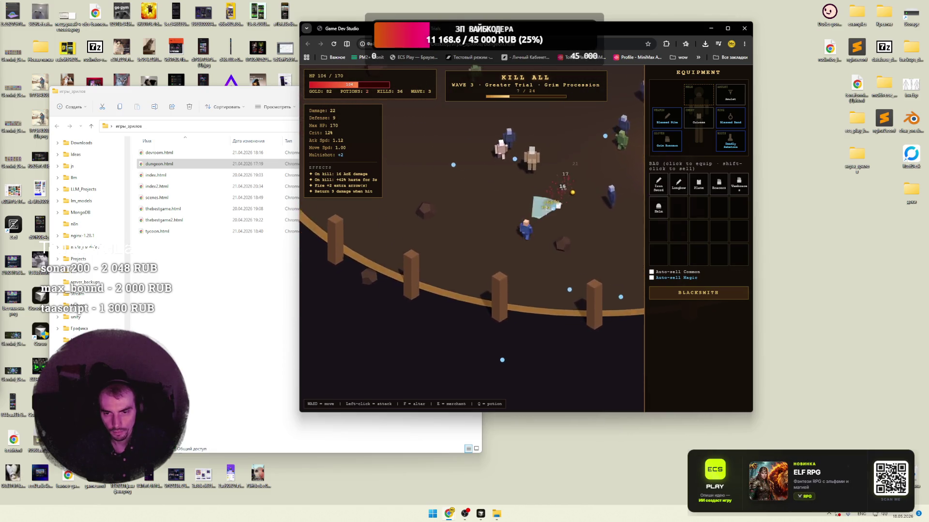
key("w")
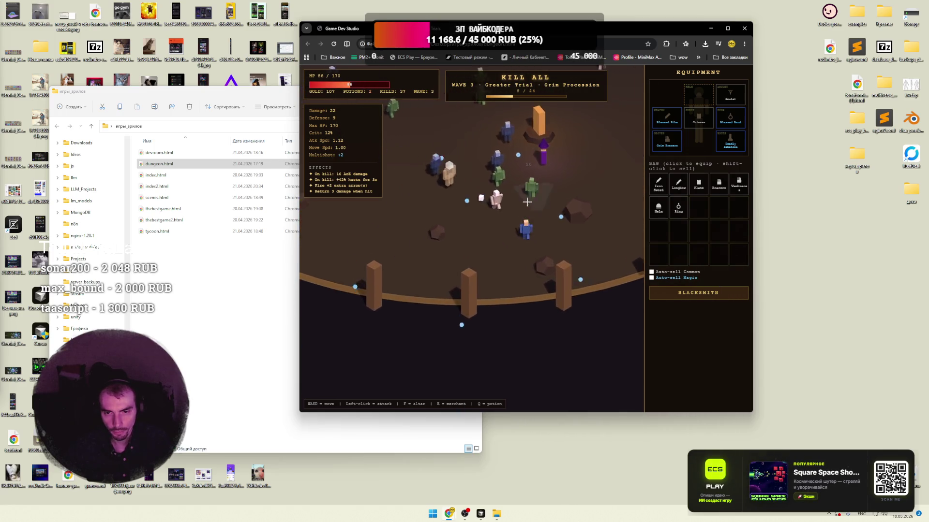
left_click(515, 214)
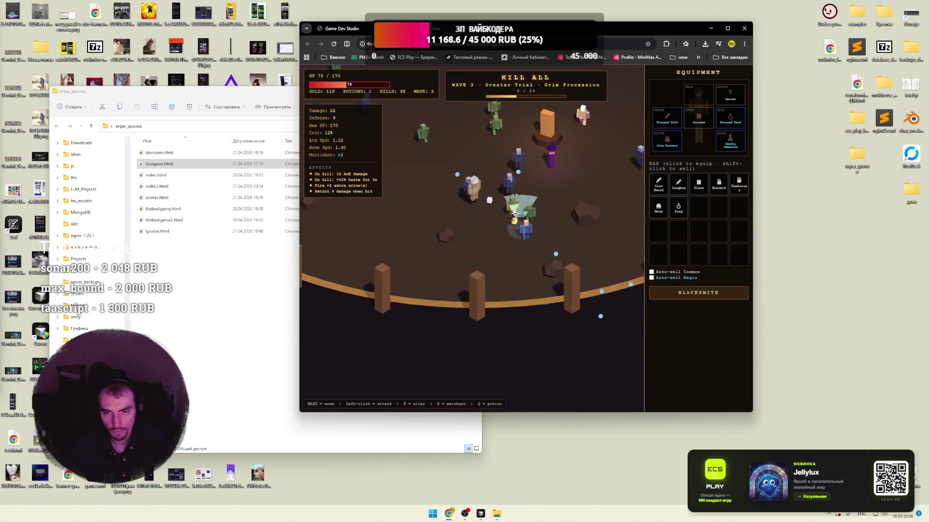
key("a")
left_click(550, 220)
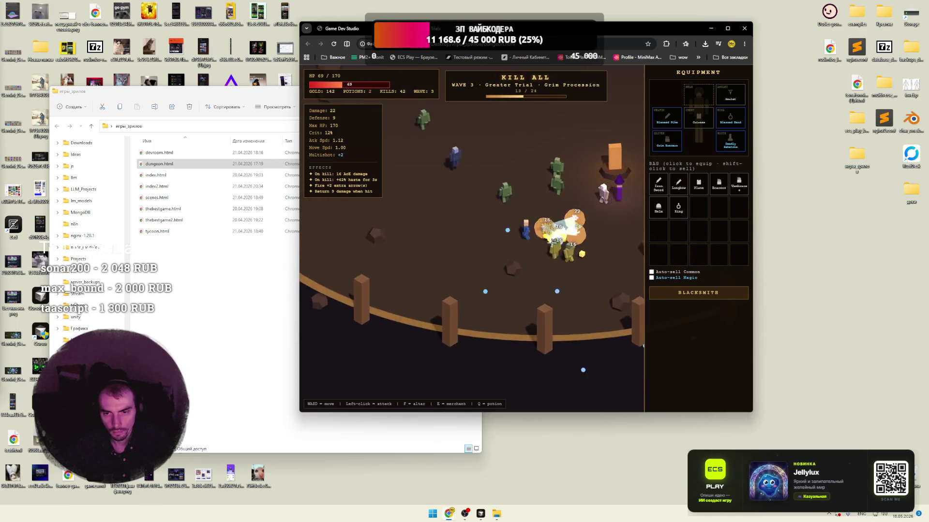
key("s")
key("d")
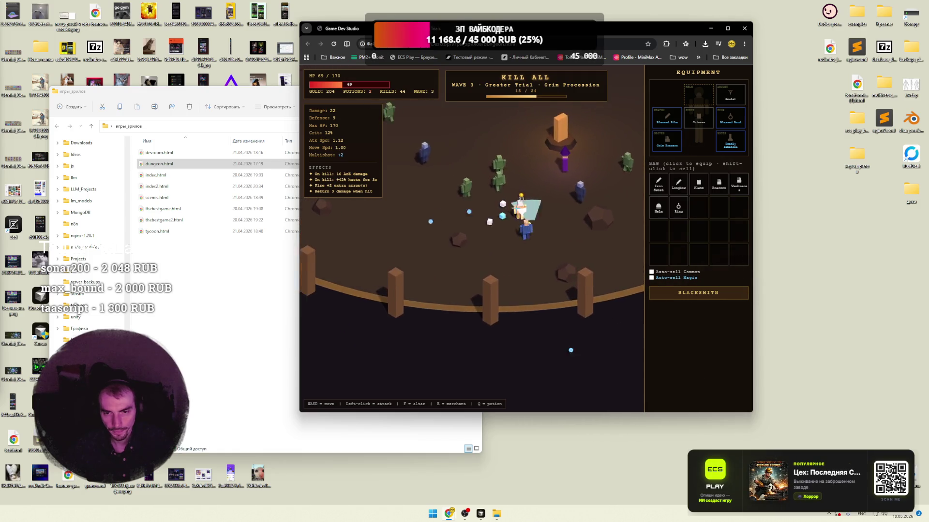
key("a")
key("s")
left_click(537, 209)
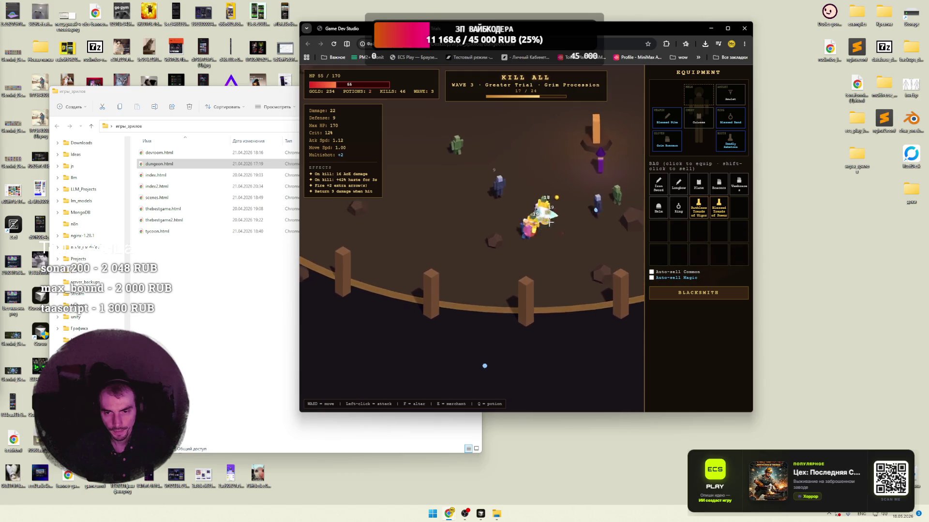
key("s")
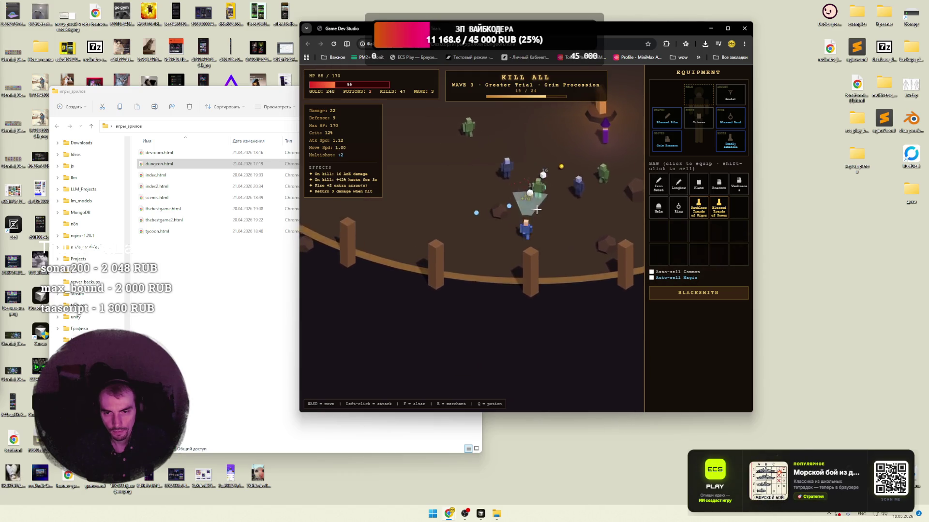
left_click(510, 206)
key("w")
key("d")
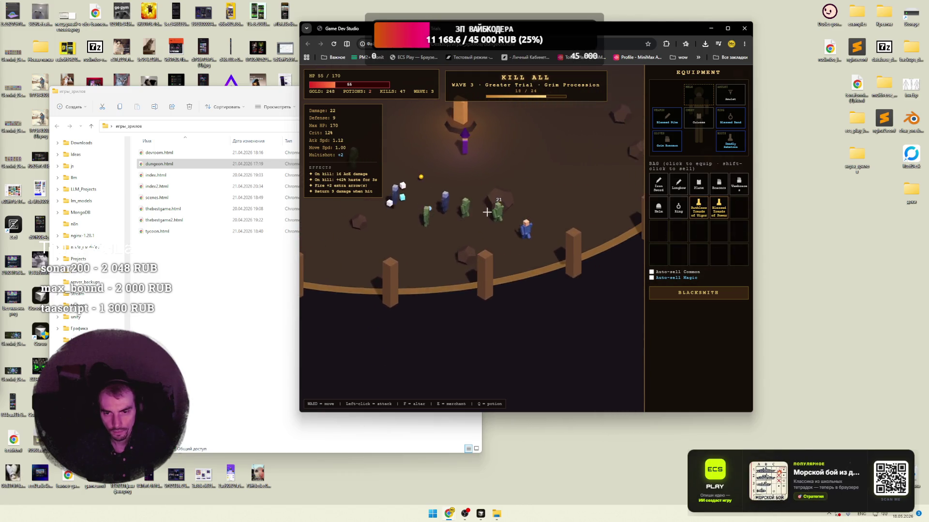
key("w")
key("a")
left_click(533, 263)
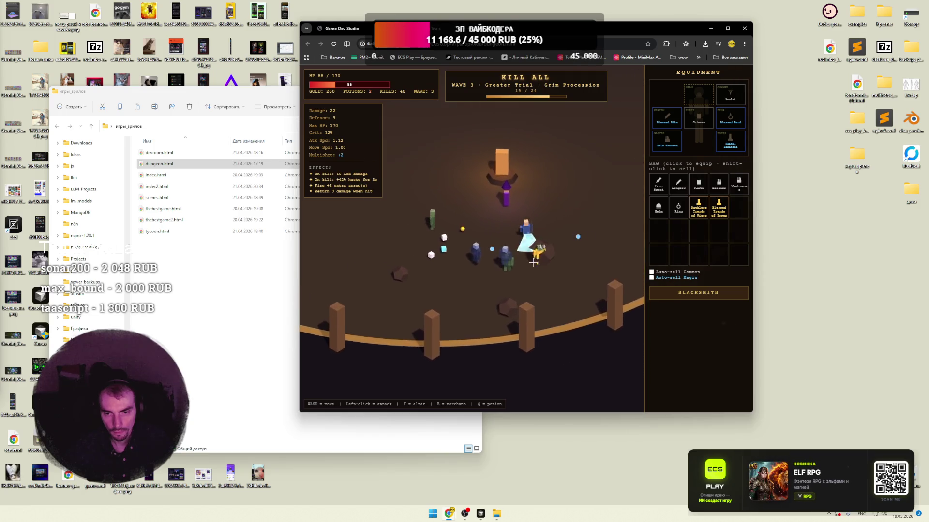
key("a")
key("s")
left_click(543, 226)
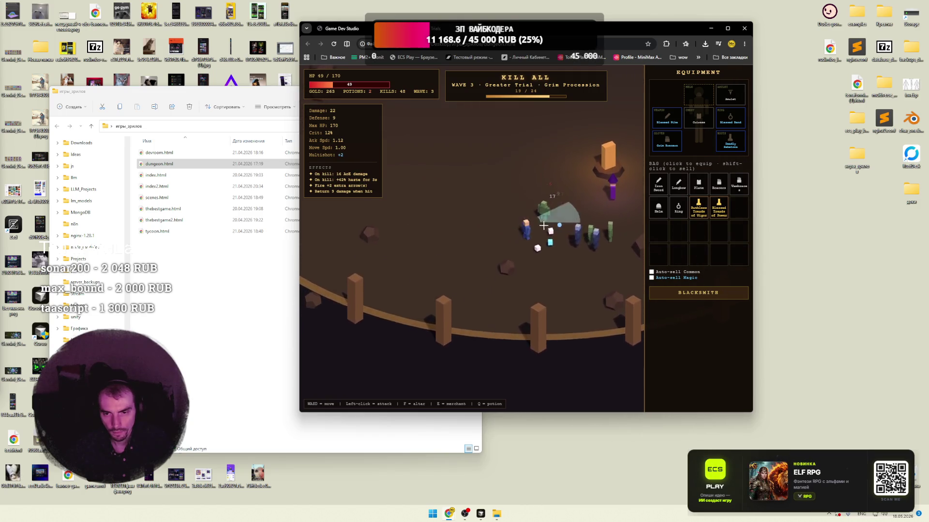
key("w")
key("d")
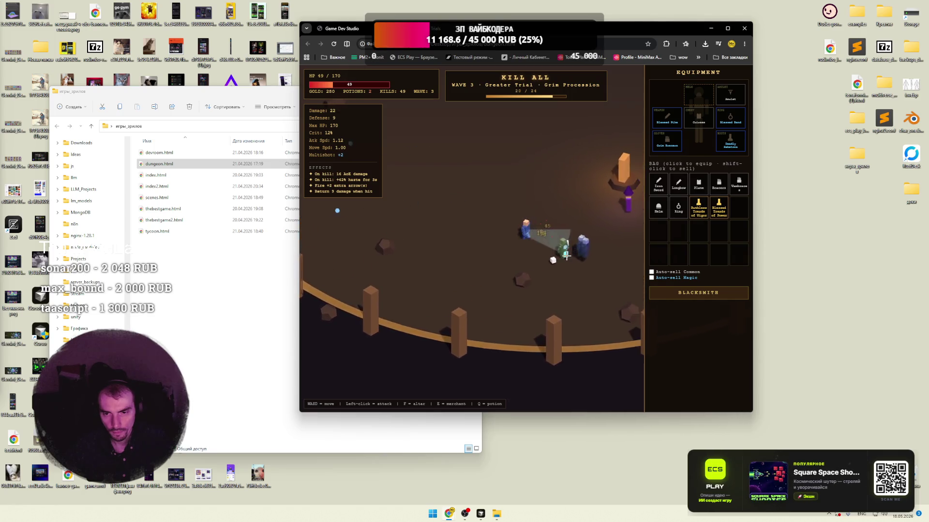
left_click(531, 256)
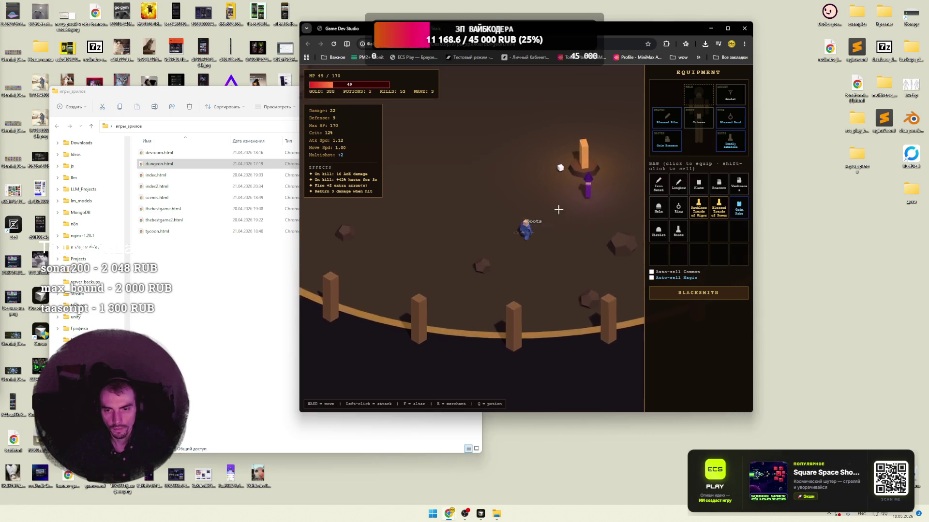
- Start the Lesser Trial Imp Swarm and clear every imp, reaching 72 kills and 641 gold
key("w")
key("d")
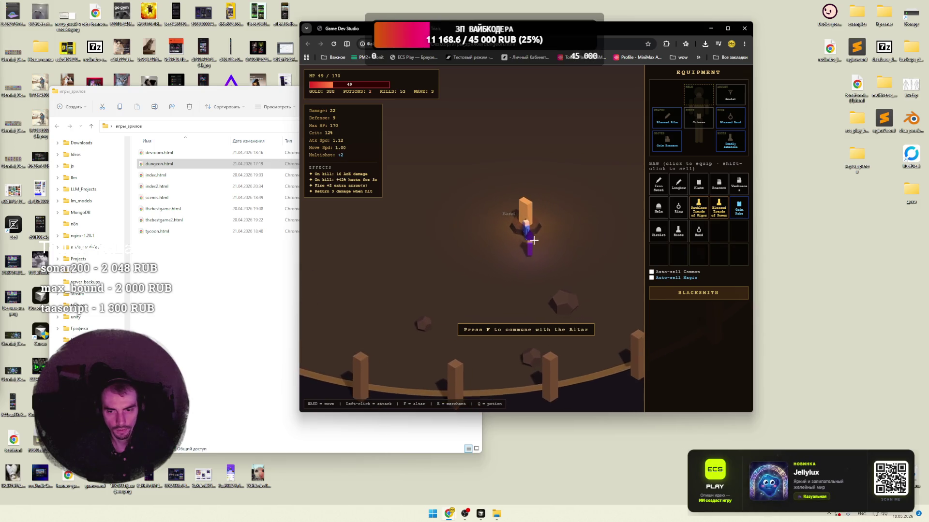
key("f")
left_click(496, 208)
key("s")
key("a")
left_click(492, 225)
key("s")
left_click(492, 225)
left_click(492, 224)
left_click(492, 221)
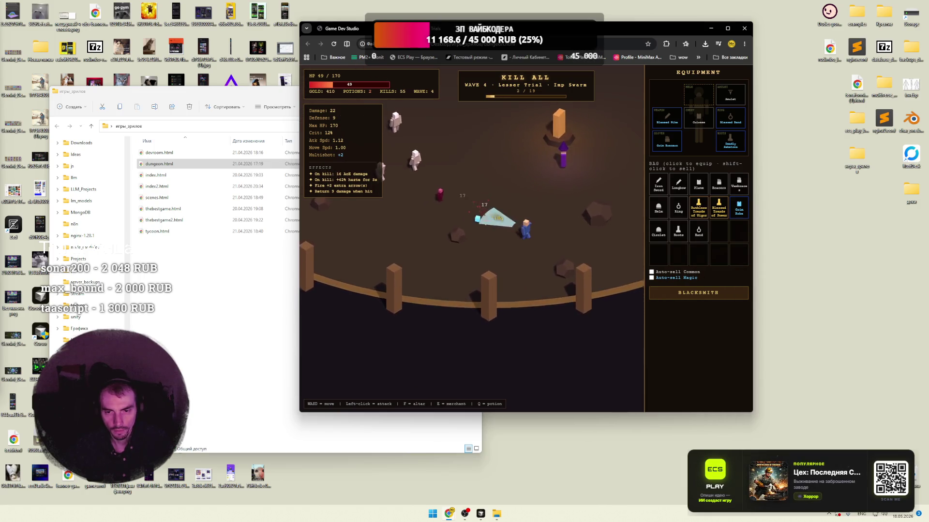
key("a")
left_click(493, 213)
key("s")
left_click(550, 203)
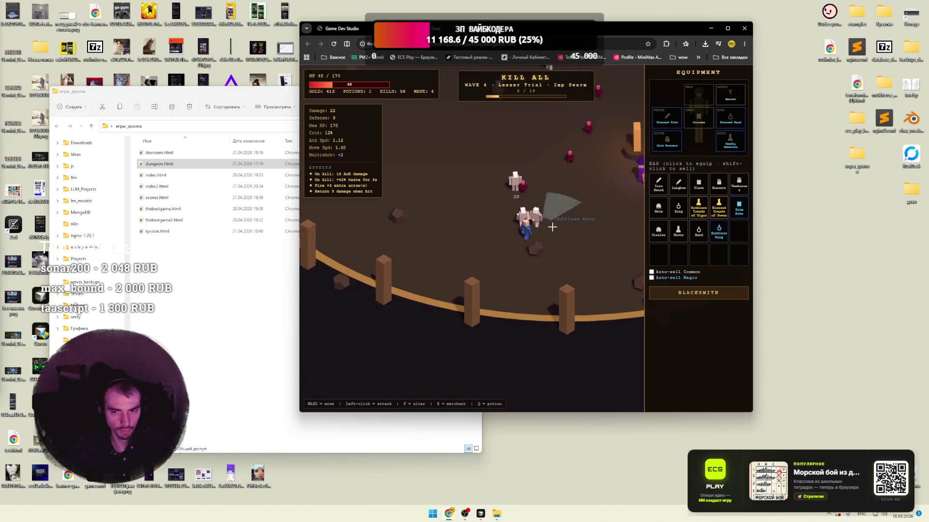
left_click(560, 214)
left_click(559, 237)
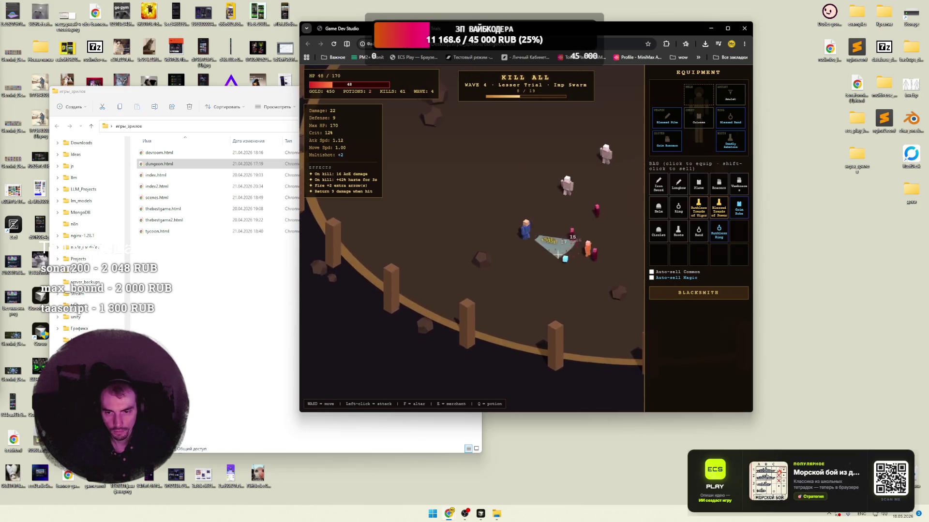
key("w")
left_click(532, 261)
left_click(530, 261)
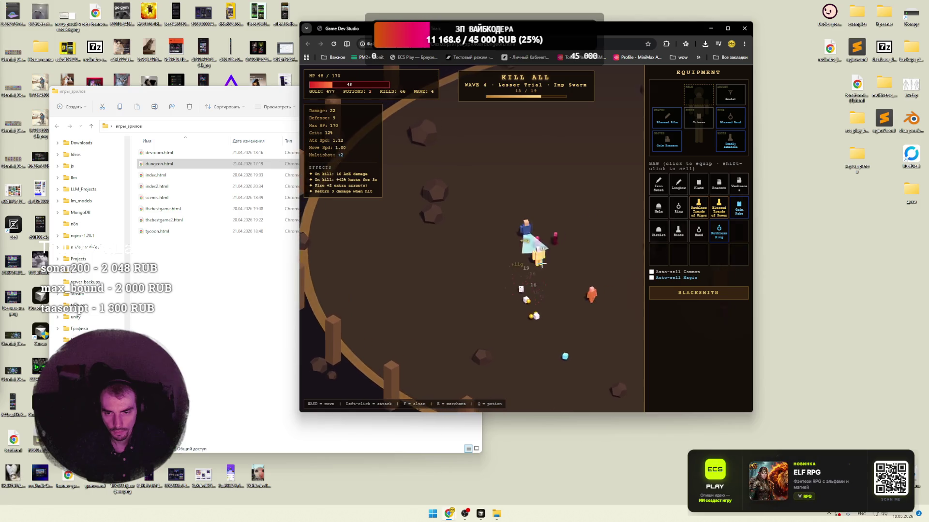
left_click(547, 246)
key("s")
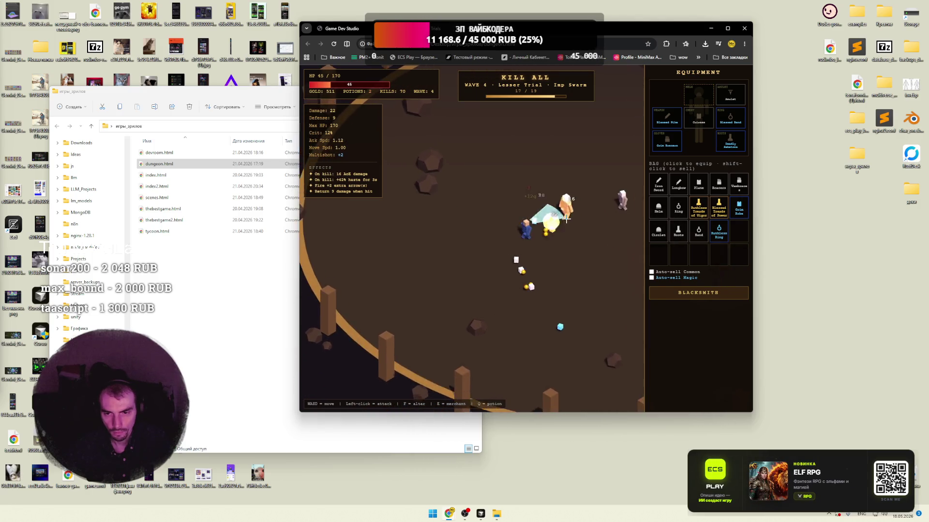
left_click(553, 215)
left_click(553, 215)
key("w")
key("w")
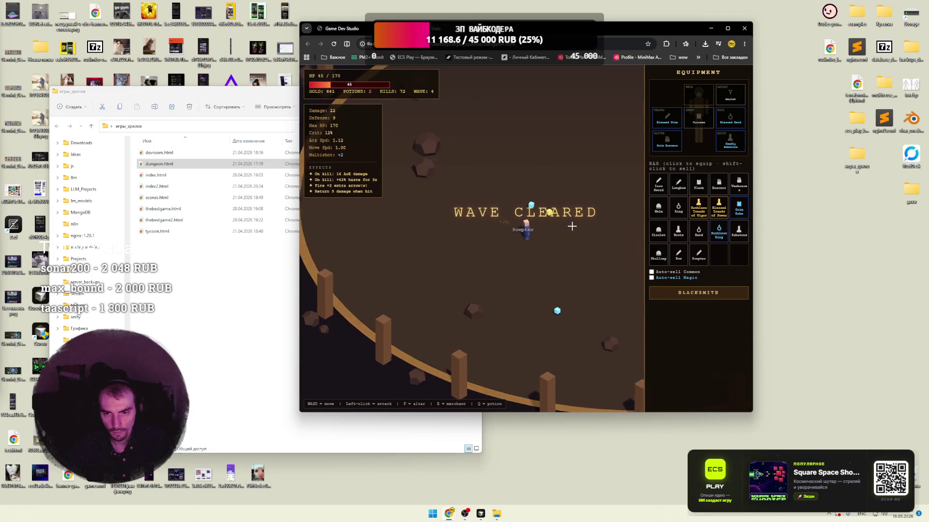
- Walk over the dropped items to collect loot, then open index.html, the maze tank game
key("s")
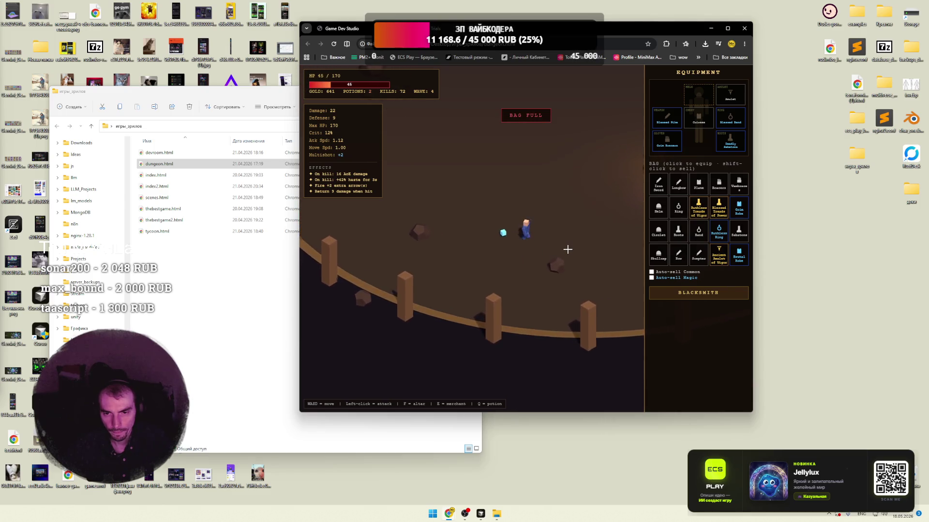
mouse_move(723, 265)
key("d")
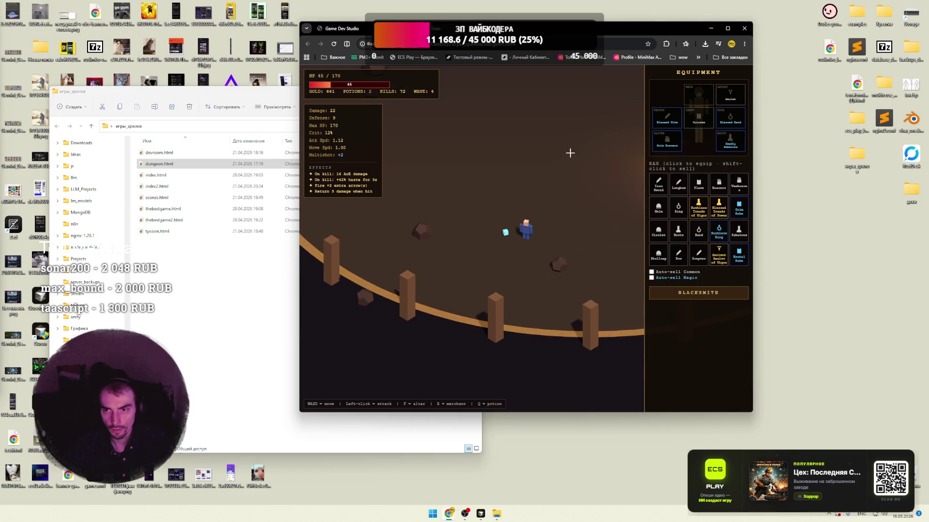
double_click(156, 176)
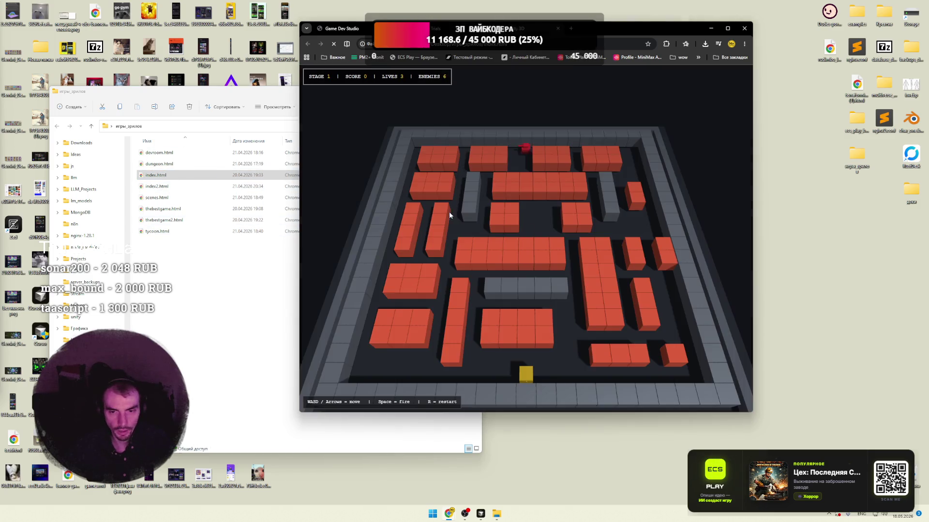
- Drive the tank up and left, shooting away the blocks above it
key("a")
key("w")
key("space")
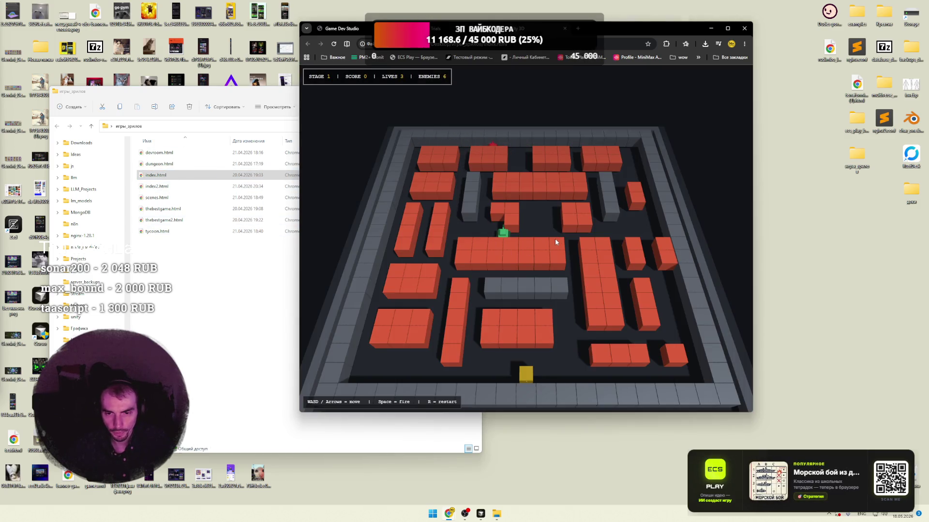
key("a")
key("space")
key("w")
key("space")
- Shoot through the left columns and destroy the first enemy for a score of 100, then open index2.html
key("s")
key("space")
key("a")
key("space")
key("space")
key("w")
key("d")
key("space")
key("w")
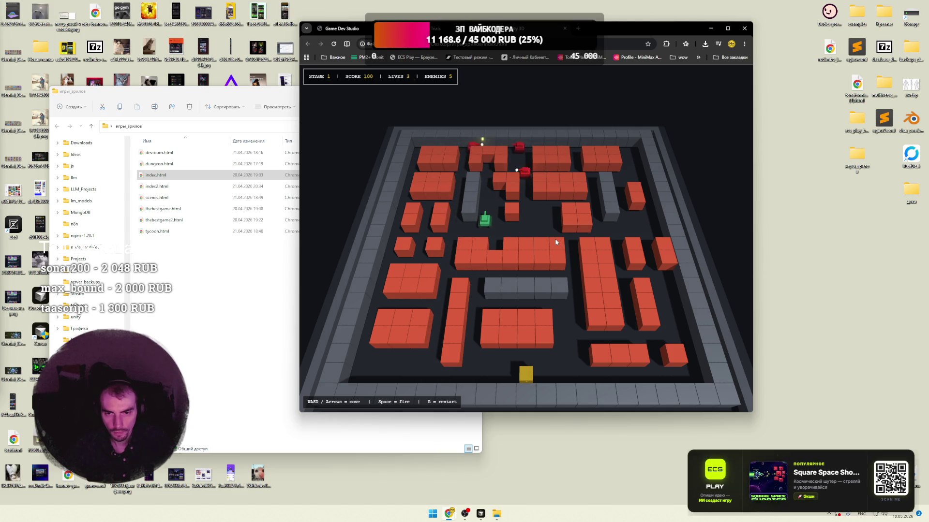
double_click(159, 186)
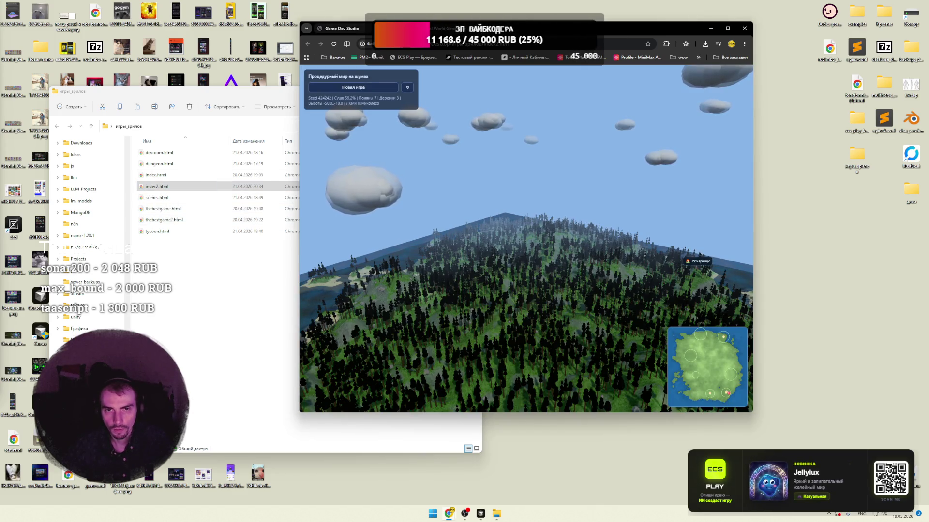
- Zoom and orbit down to a low view among the island's trees, then open scenes.html on Enchanted Grove
scroll(537, 281, "down", 3)
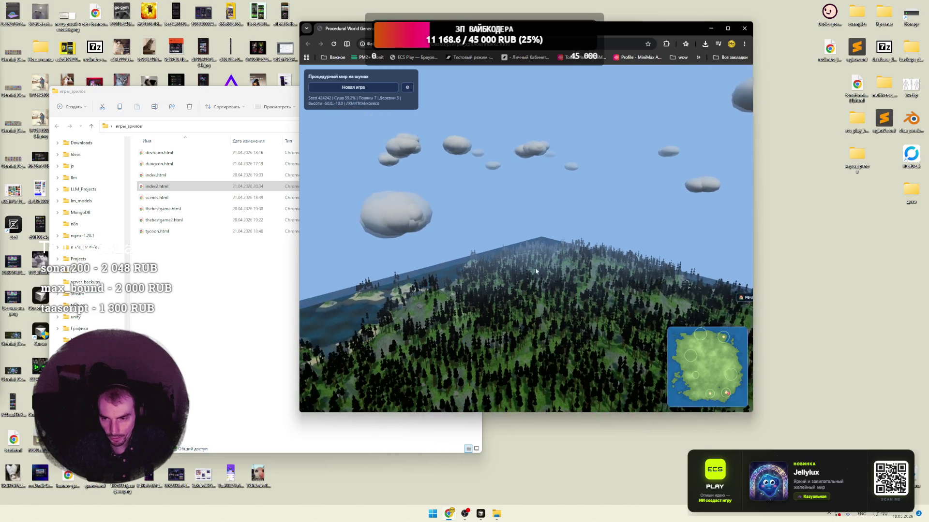
mouse_move(545, 312)
left_mouse_down()
mouse_move(529, 288)
mouse_move(527, 301)
mouse_move(541, 312)
mouse_move(473, 347)
mouse_move(506, 317)
left_mouse_up()
scroll(507, 318, "up", 10)
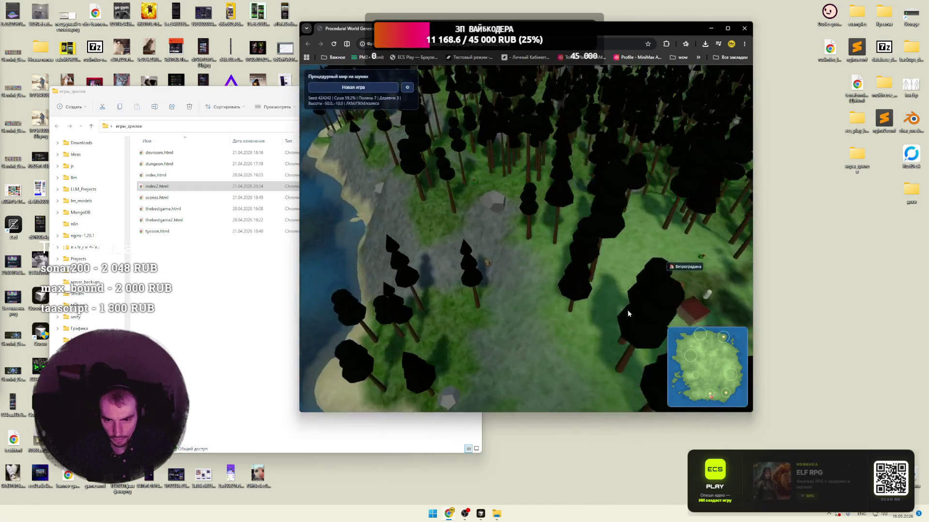
mouse_move(627, 314)
left_mouse_down()
mouse_move(669, 313)
mouse_move(762, 241)
mouse_move(826, 235)
mouse_move(818, 303)
mouse_move(764, 334)
mouse_move(783, 224)
mouse_move(735, 228)
mouse_move(745, 304)
mouse_move(688, 285)
mouse_move(636, 353)
mouse_move(622, 355)
mouse_move(640, 357)
left_mouse_up()
mouse_move(565, 333)
left_mouse_down()
mouse_move(529, 219)
mouse_move(489, 216)
mouse_move(496, 247)
mouse_move(629, 255)
left_mouse_up()
scroll(629, 255, "down", 5)
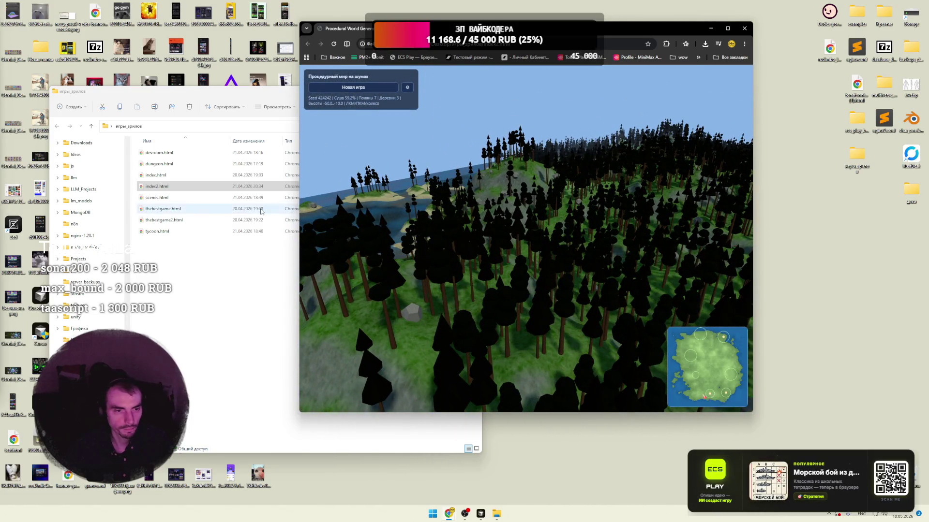
double_click(244, 197)
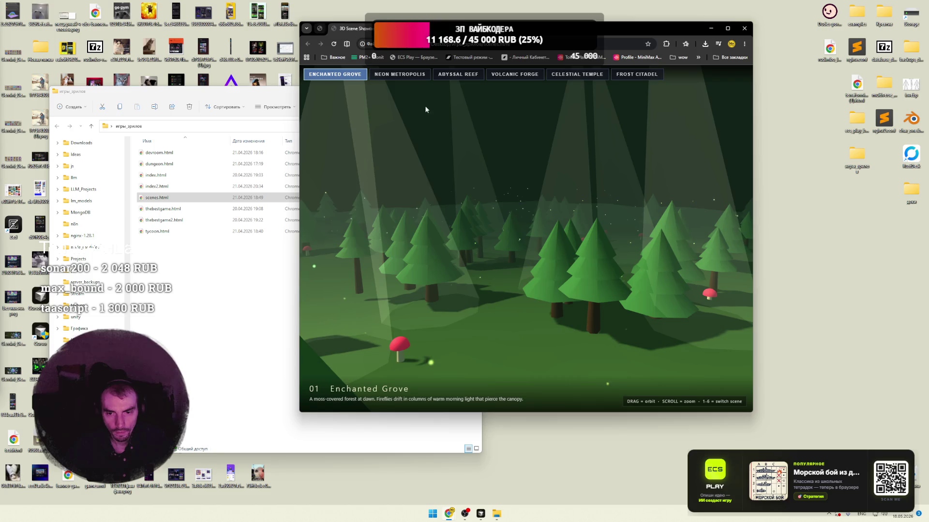
mouse_move(425, 109)
left_mouse_down()
mouse_move(527, 234)
mouse_move(526, 251)
mouse_move(616, 245)
left_mouse_up()
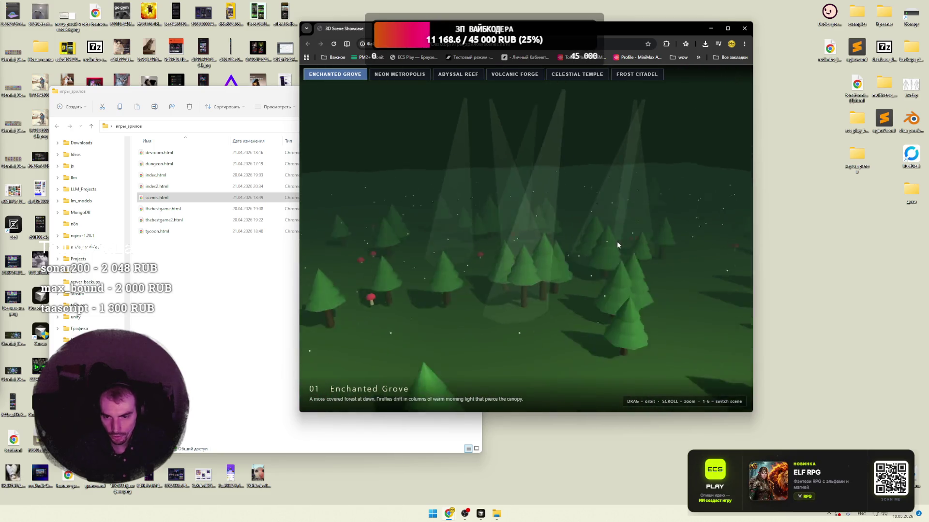
- Switch through the Neon Metropolis, Abyssal Reef (orbiting over the seafloor) and Volcanic Forge scenes
scroll(585, 239, "up", 5)
key("2")
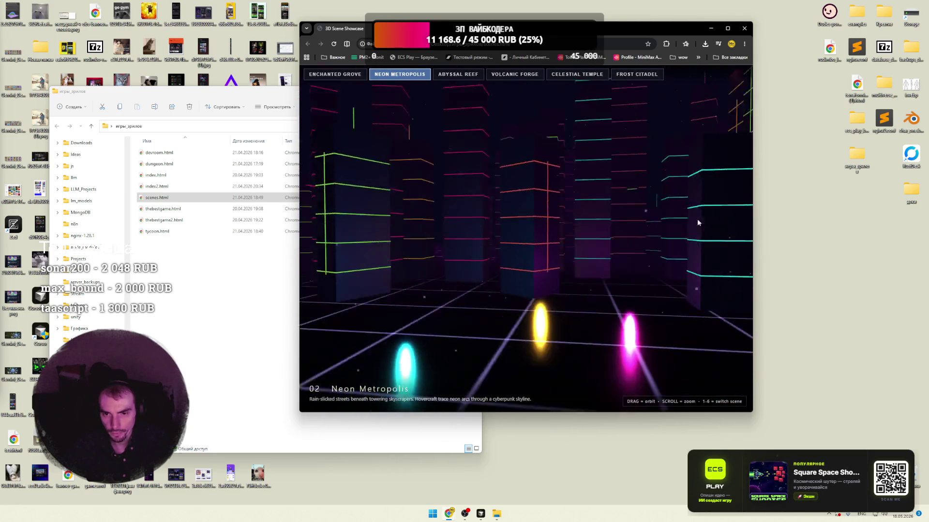
left_click(472, 74)
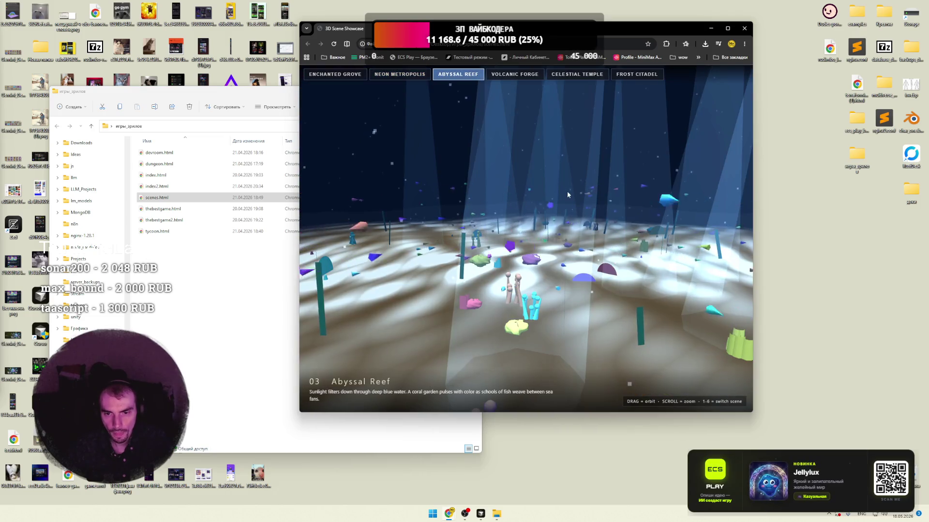
mouse_move(515, 221)
left_mouse_down()
mouse_move(558, 219)
mouse_move(572, 242)
mouse_move(617, 247)
left_mouse_up()
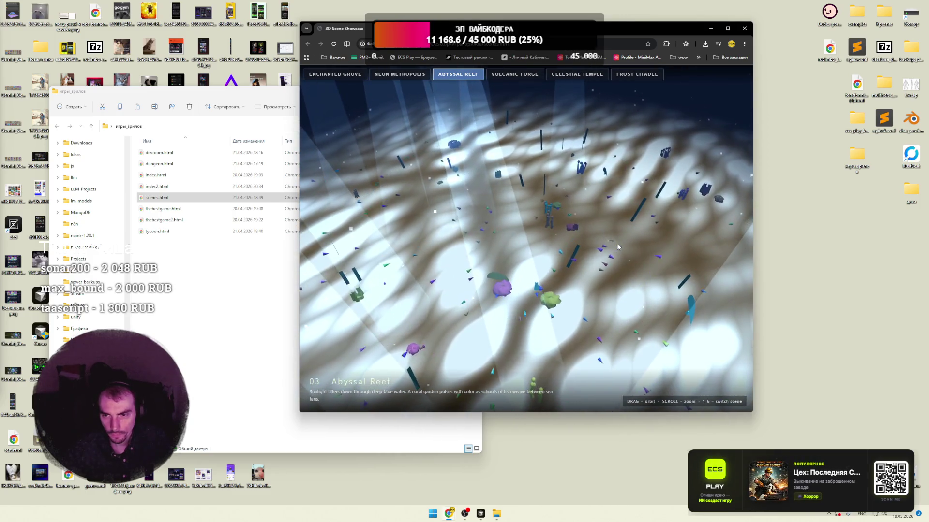
left_click(515, 74)
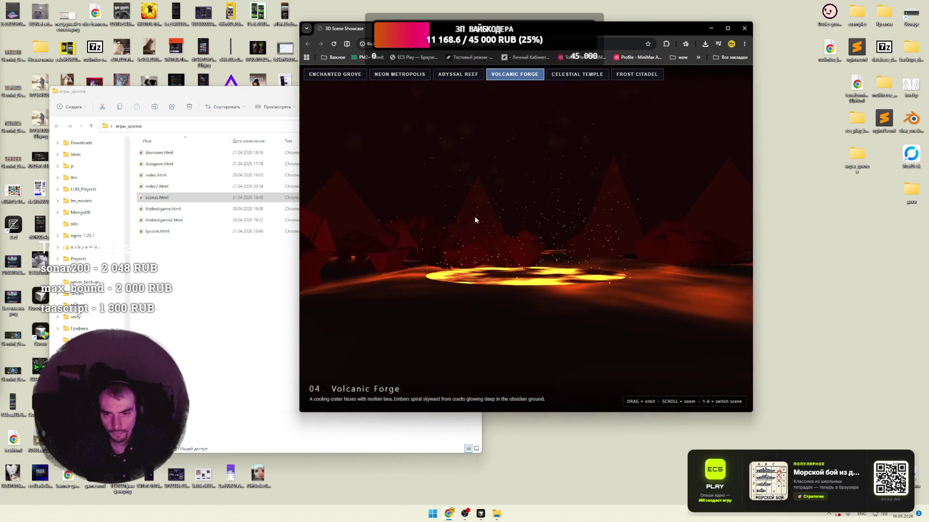
- View the Celestial Temple and Frost Citadel scenes, then load thebestgame.html and open thebestgame2.html
left_click(572, 75)
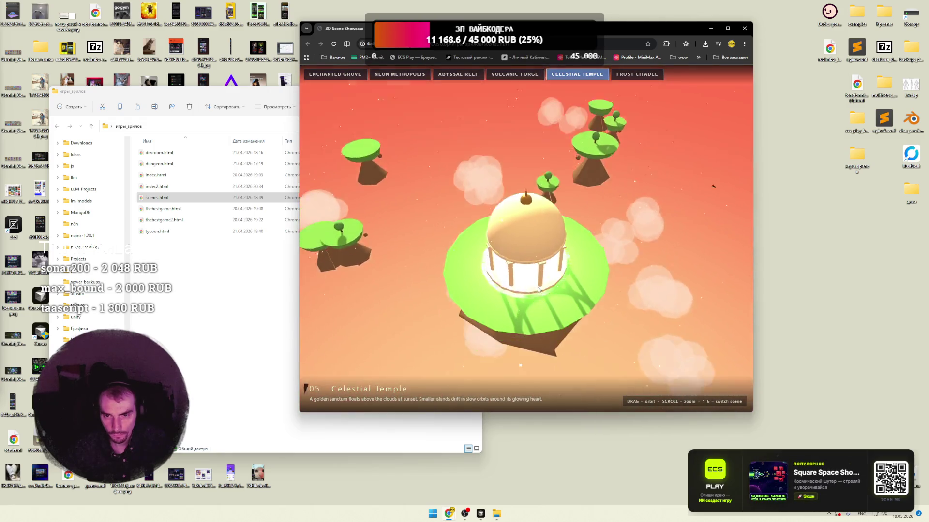
left_click(622, 77)
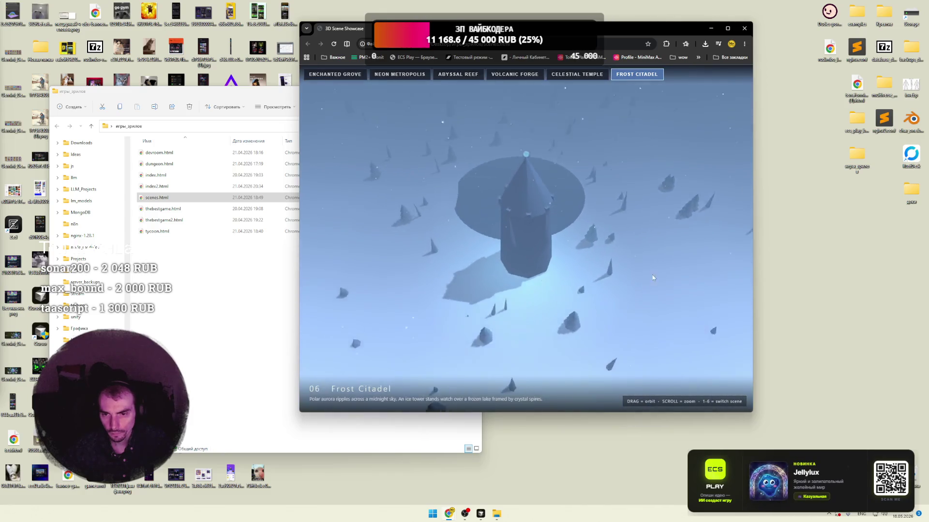
left_click_drag(171, 215, 473, 219)
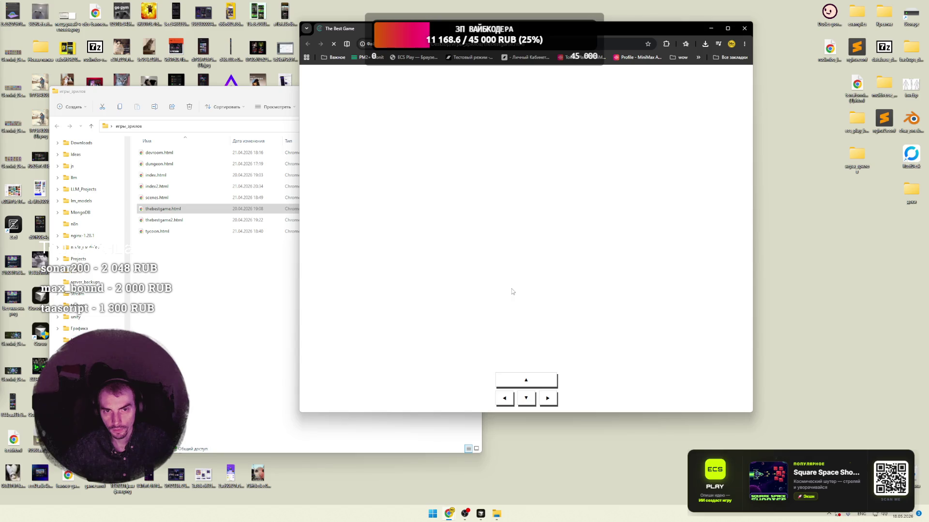
double_click(164, 220)
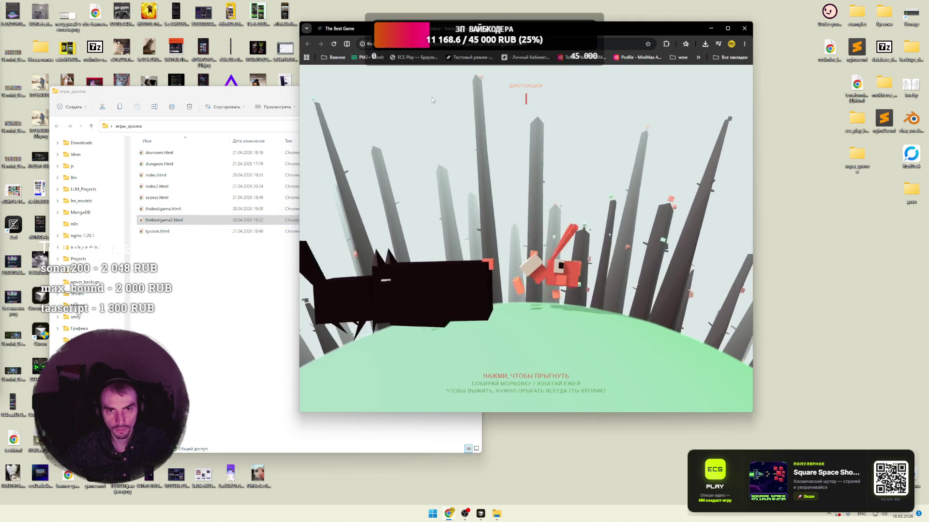
- Make the rabbit jump to a distance of about 29, then drop tycoon.html into the browser
left_click(535, 257)
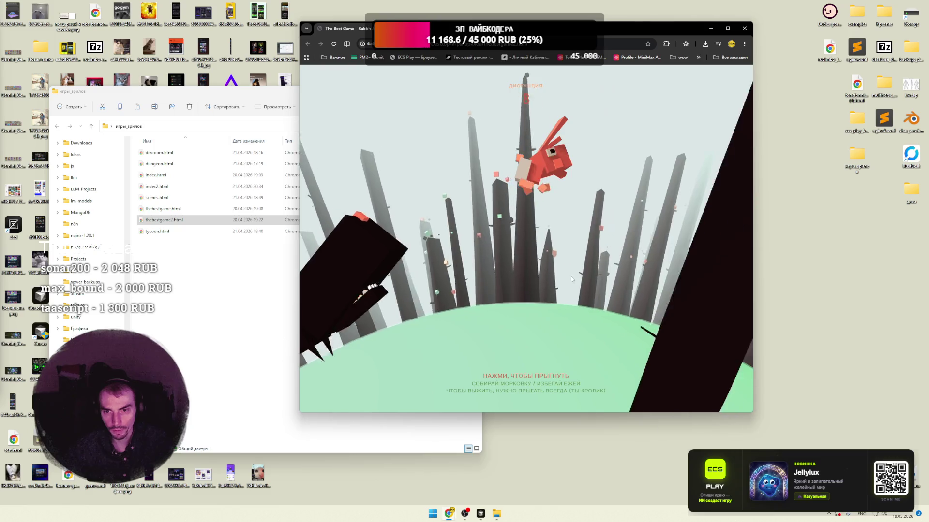
left_click(559, 289)
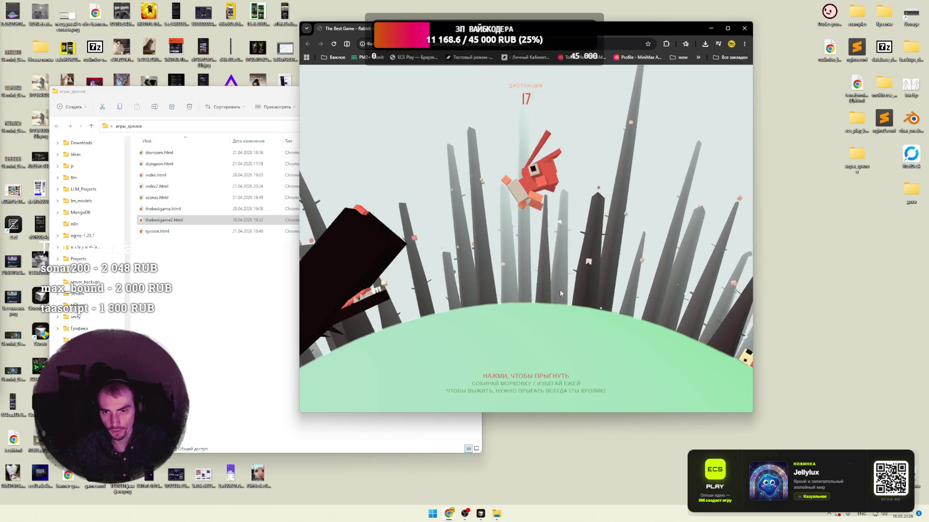
left_click(559, 290)
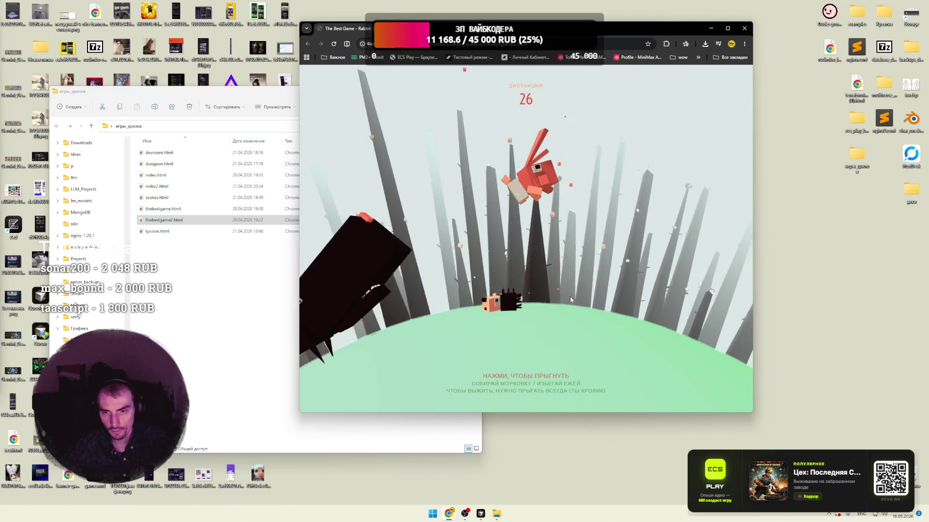
mouse_move(157, 231)
left_mouse_down()
mouse_move(440, 252)
mouse_move(512, 276)
left_mouse_up()
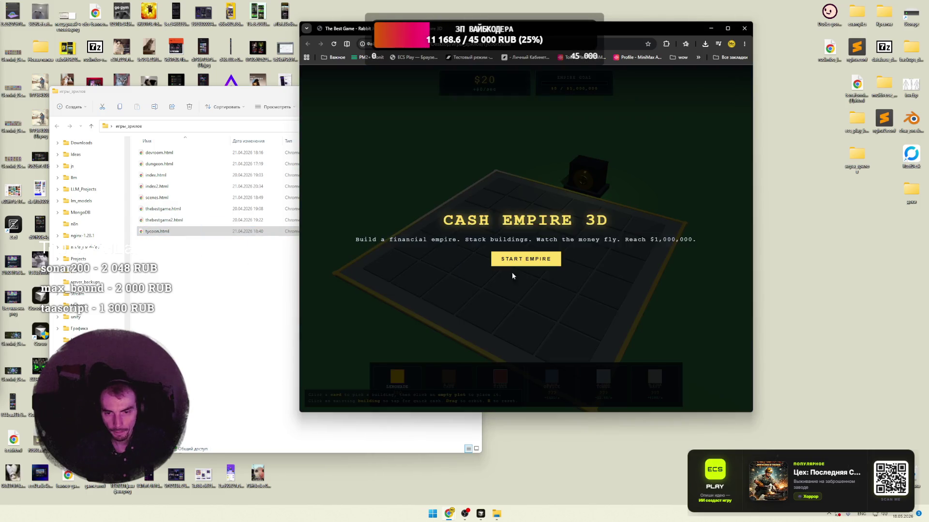
- Start Cash Empire 3D, place a Lemonade stand on an empty plot, and orbit around the board
left_click(521, 261)
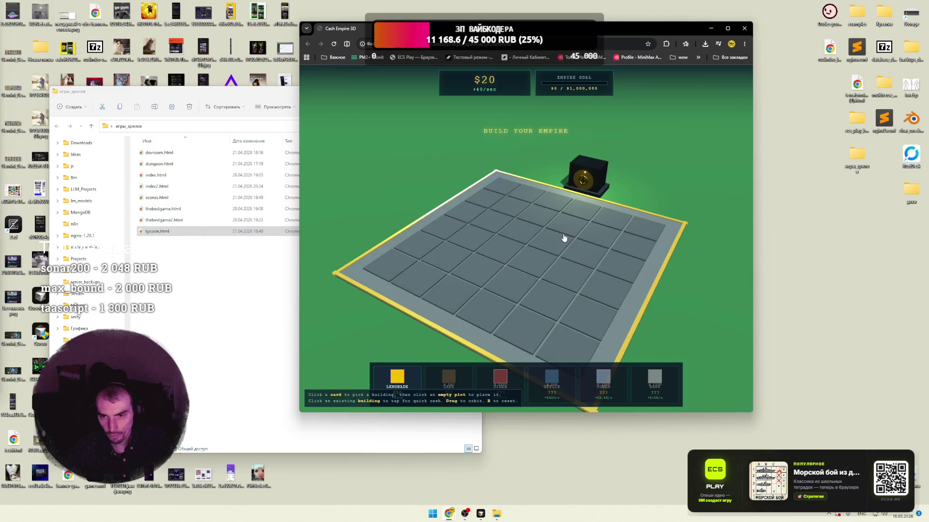
left_click(415, 383)
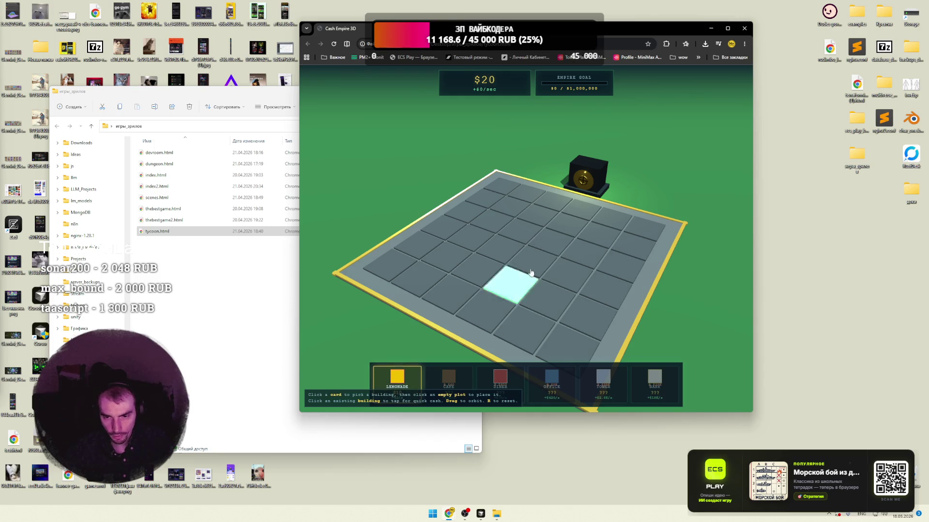
left_click(519, 228)
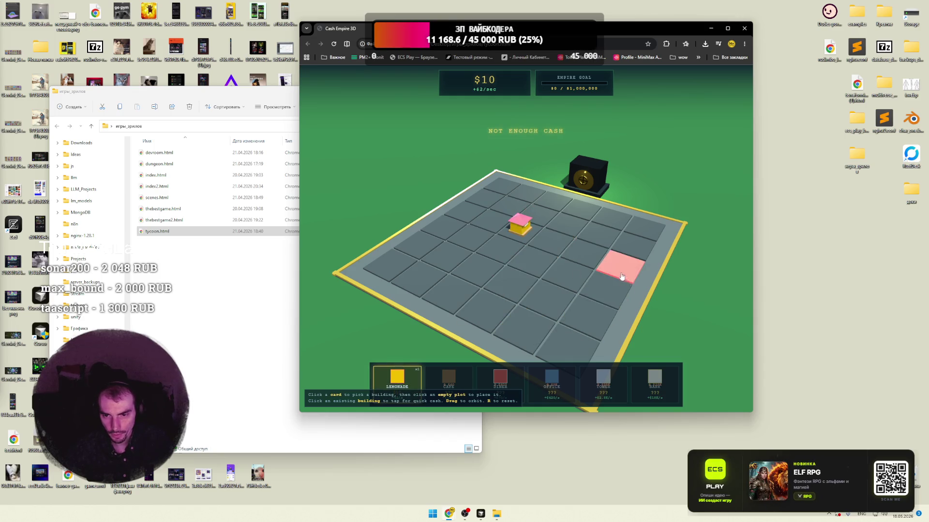
mouse_move(576, 232)
left_mouse_down()
mouse_move(582, 284)
mouse_move(583, 184)
left_mouse_up()
left_click_drag(545, 262, 590, 277)
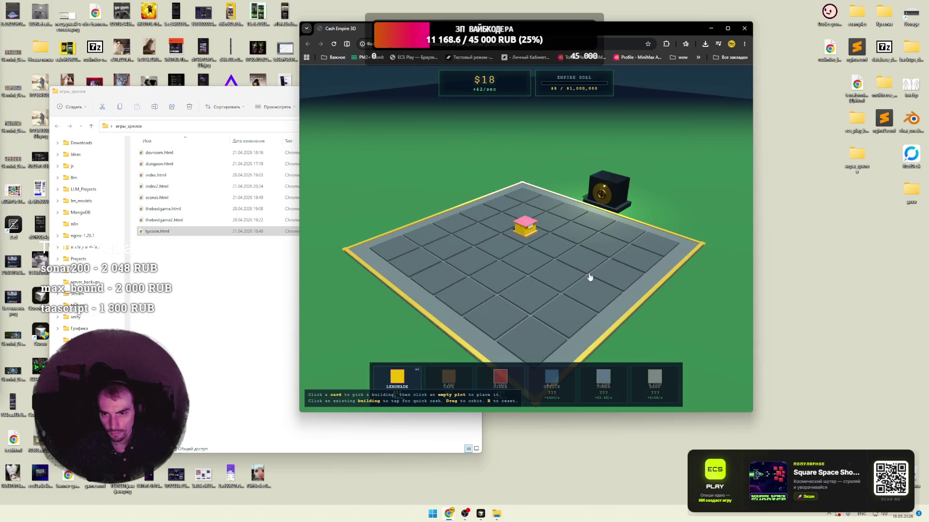
left_click_drag(620, 193, 532, 242)
left_click_drag(584, 268, 603, 263)
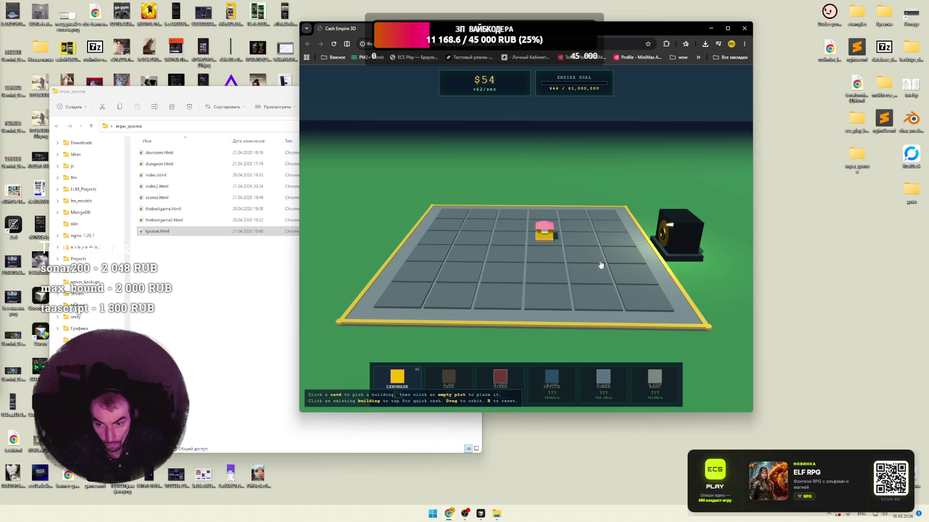
- Close the project folder window and bring Chrome back to the Pinterest pin page
left_click(291, 233)
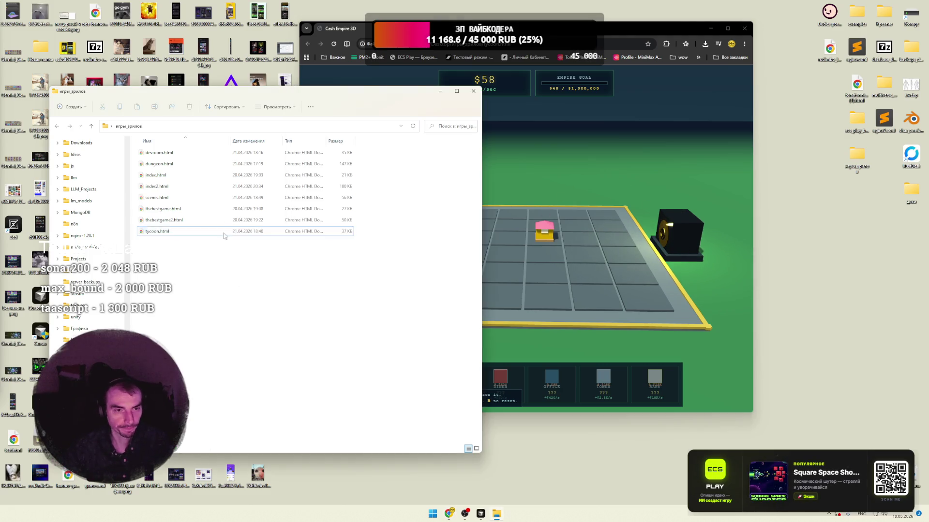
left_click(462, 94)
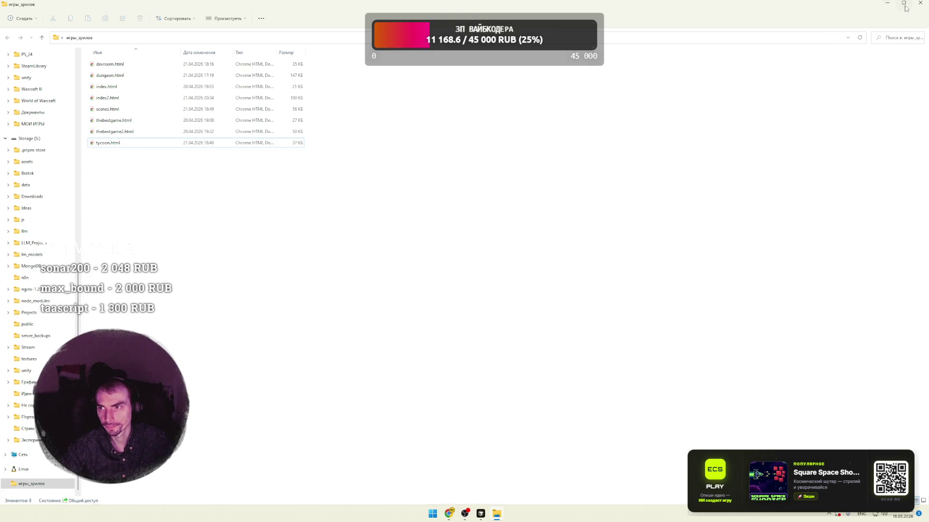
left_click(904, 3)
left_click(468, 90)
key("super+d")
left_click_drag(754, 199, 626, 335)
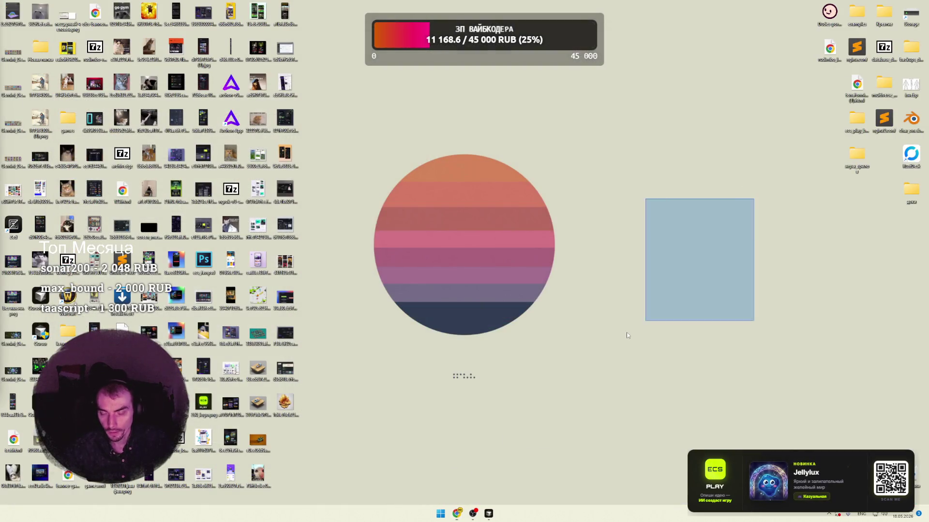
mouse_move(456, 514)
left_click(537, 477)
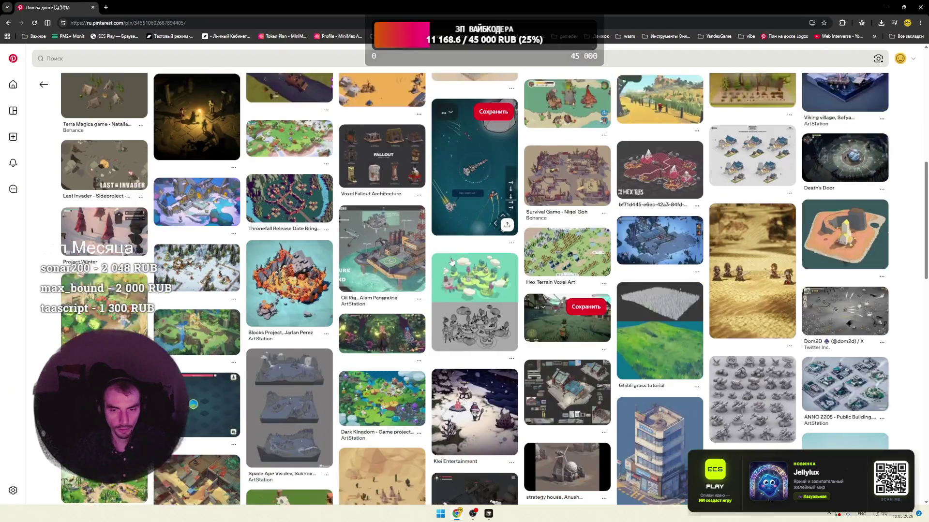
scroll(451, 261, "down", 1)
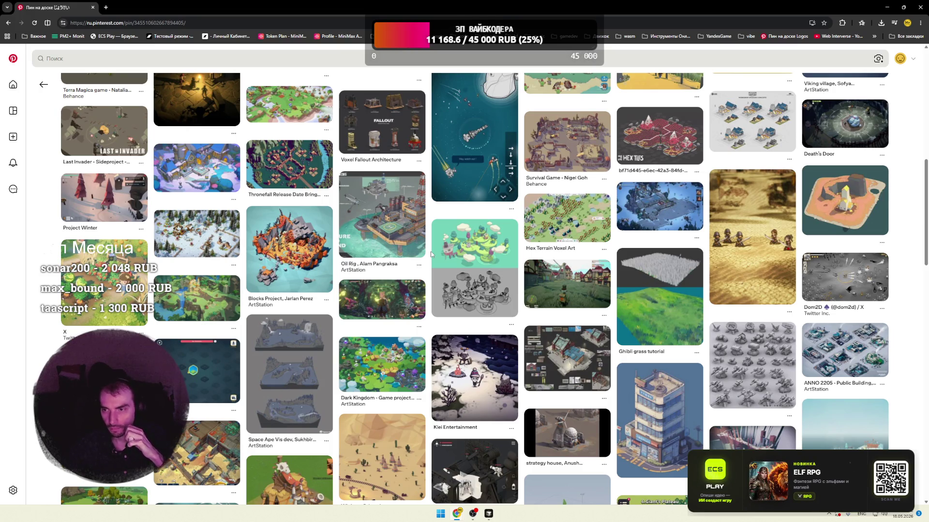
scroll(432, 254, "down", 5)
scroll(431, 254, "down", 5)
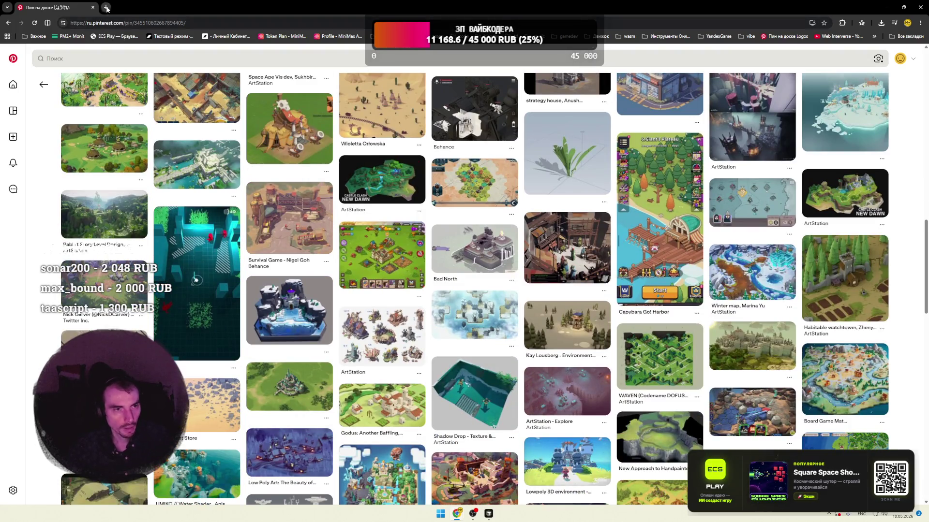
left_click(106, 7)
type("ken")
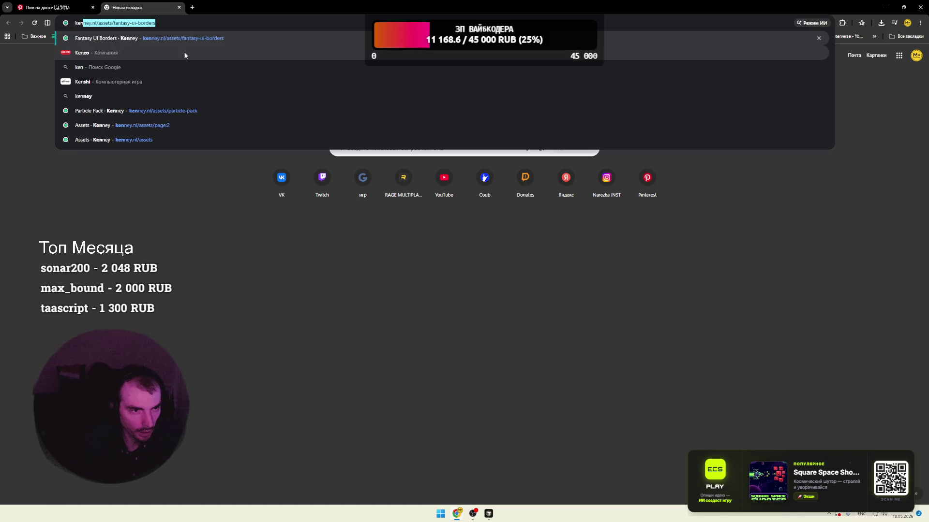
- Go to Kenney's full asset catalogue filtered to 3D kits
key("Return")
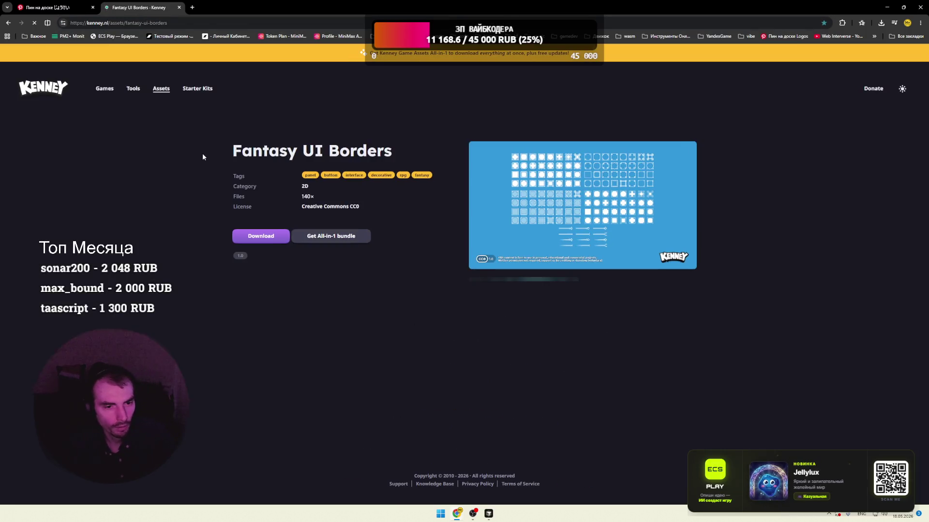
left_click(161, 89)
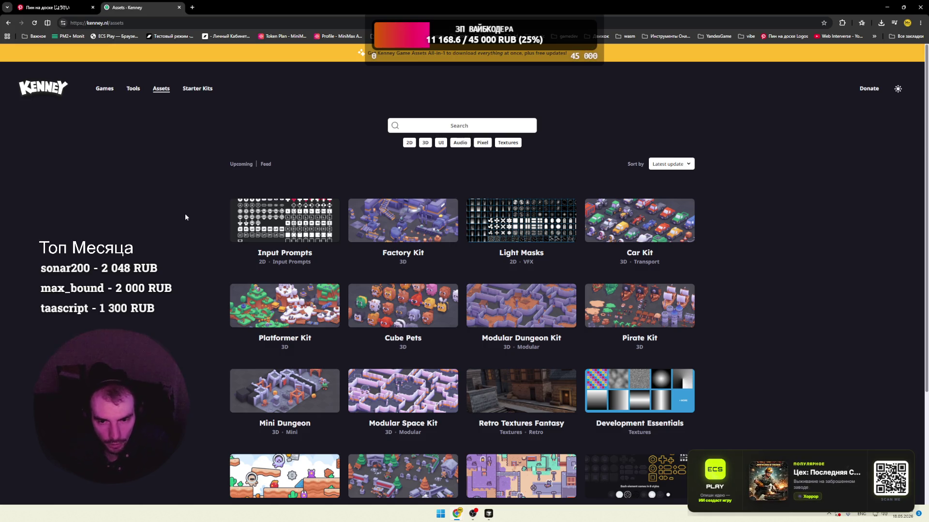
left_click(425, 143)
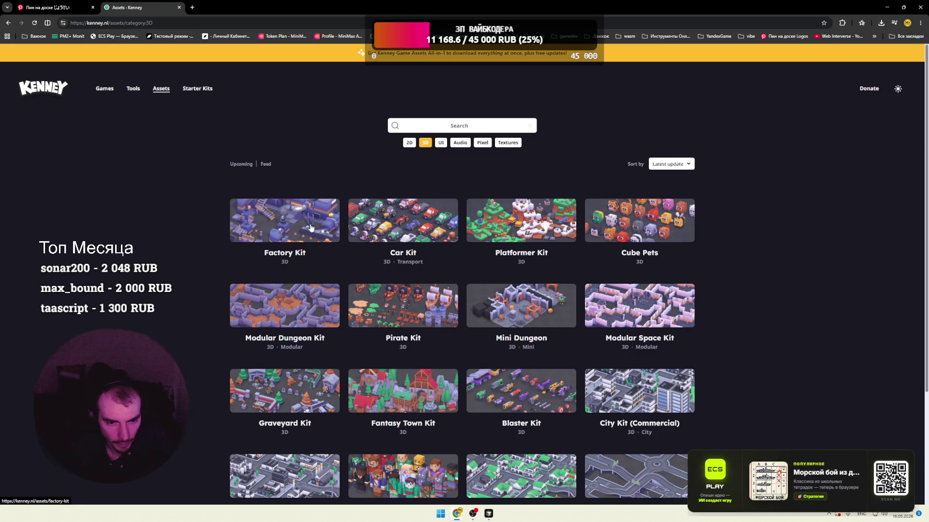
- Inspect the Cube Pets kit's enlarged preview, return to the 3D list and go to page 2
left_click(631, 224)
left_click(471, 237)
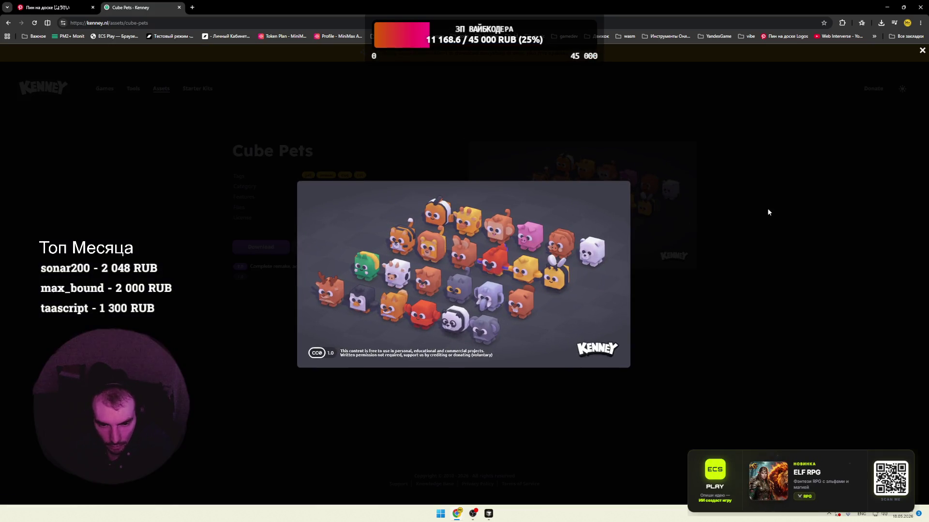
left_click(220, 161)
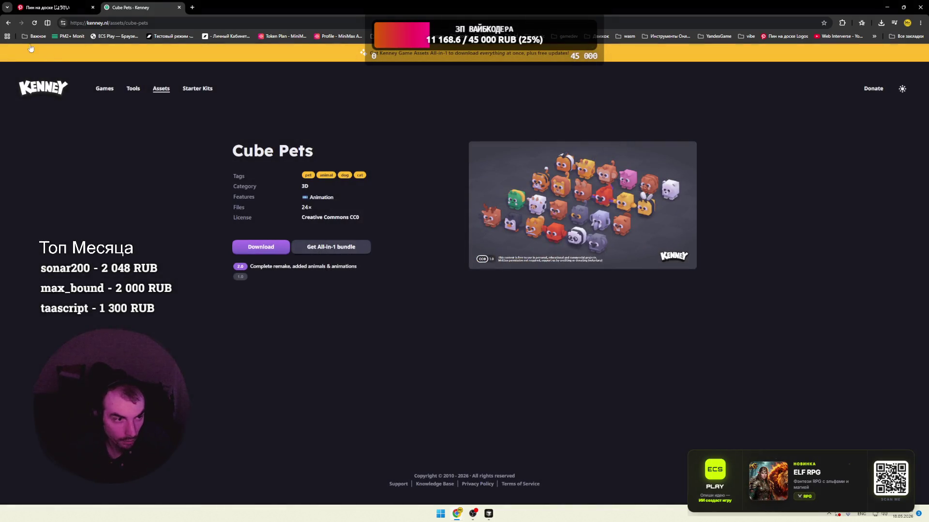
key("alt+Left")
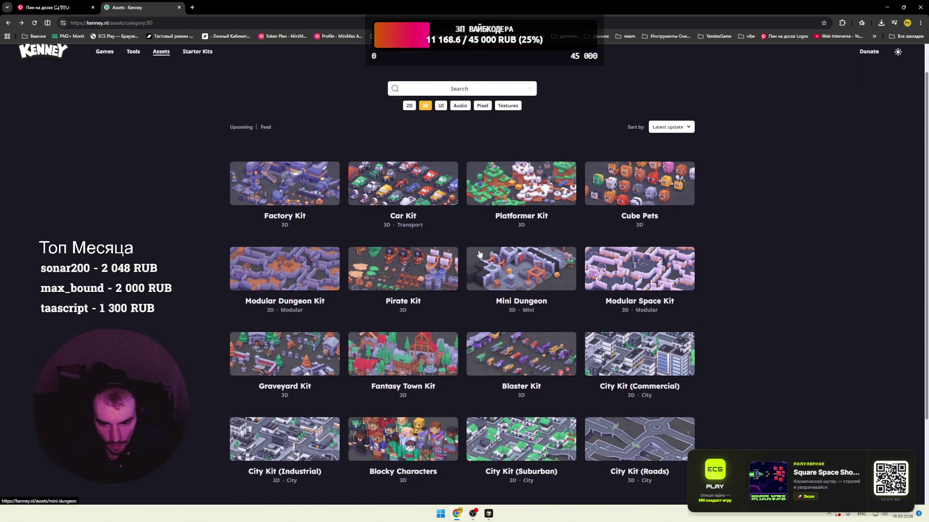
scroll(480, 253, "down", 3)
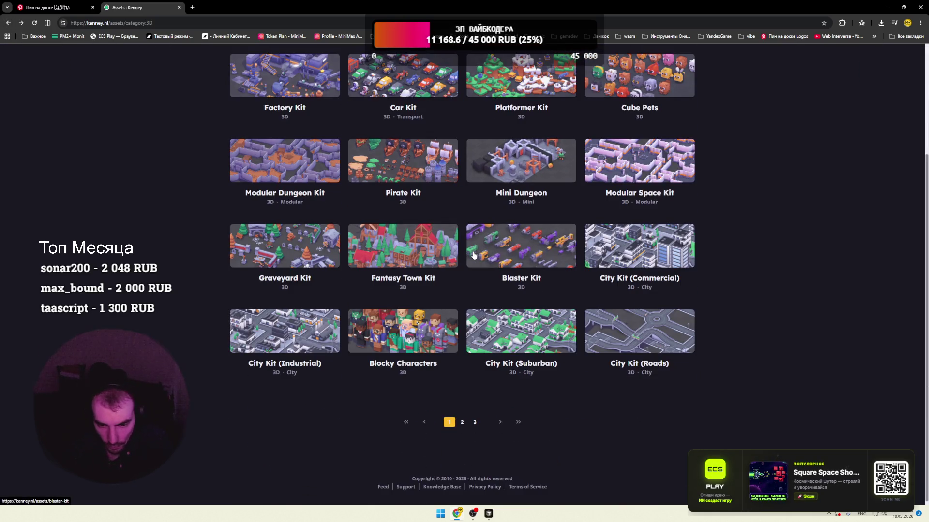
scroll(474, 255, "down", 1)
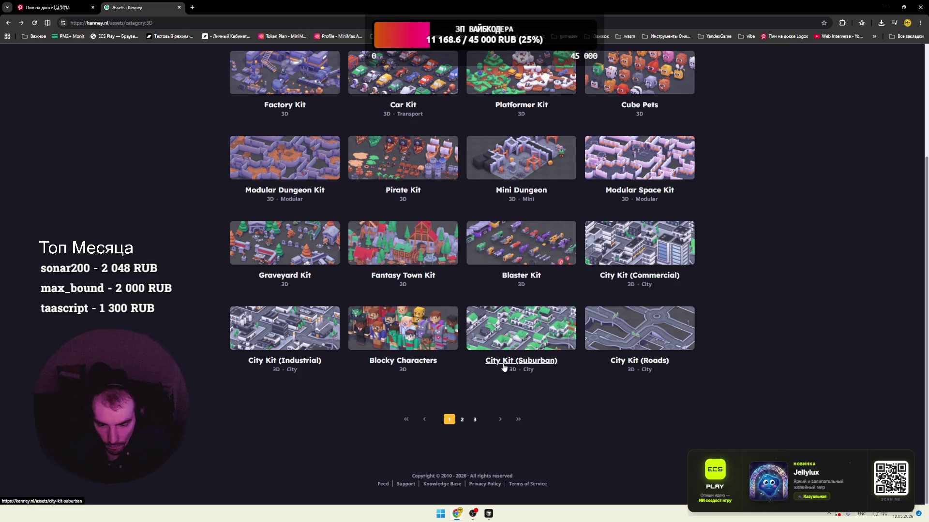
left_click(463, 420)
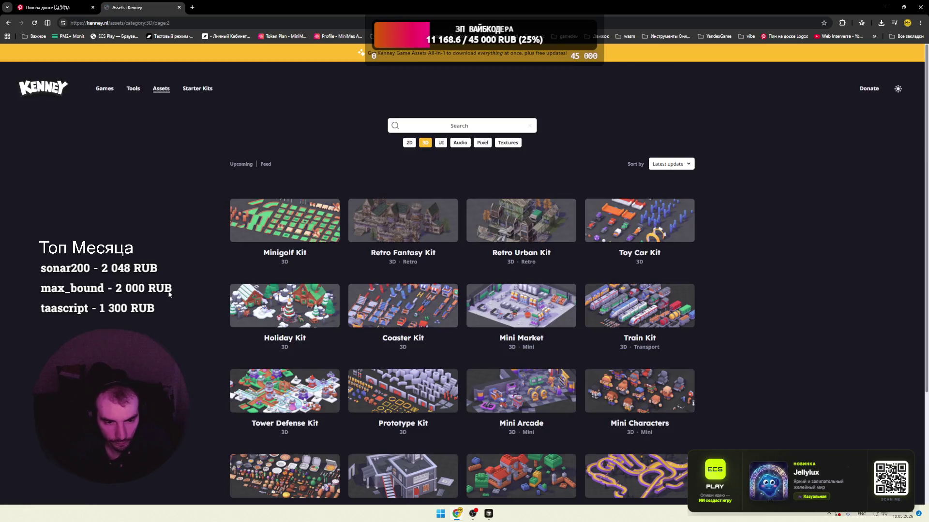
- Browse further down the 3D kits and view the Hexagon Kit's enlarged preview before returning
scroll(169, 290, "down", 1)
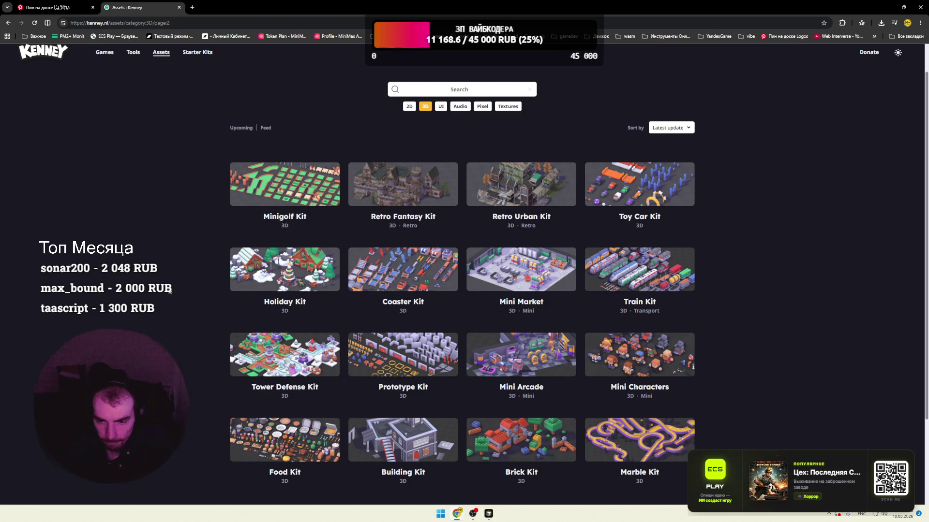
scroll(170, 290, "down", 2)
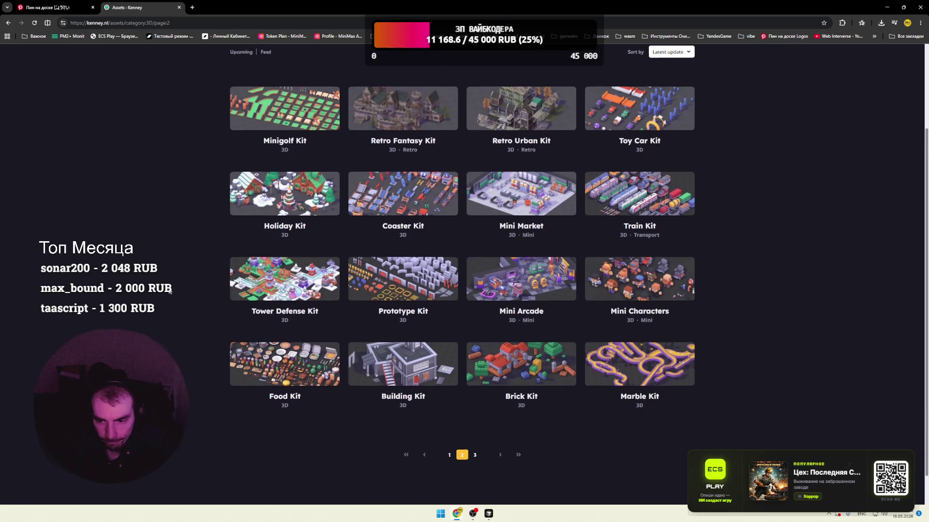
scroll(428, 300, "down", 1)
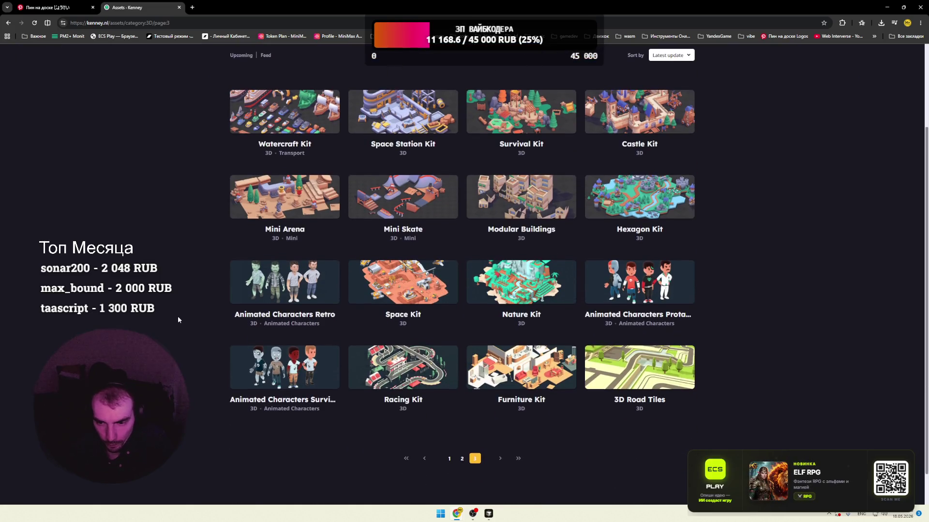
left_click(634, 203)
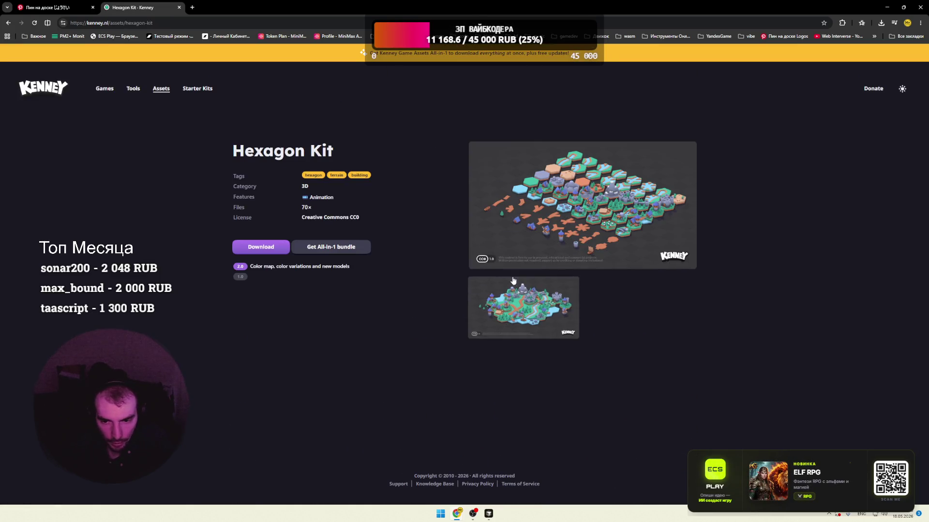
left_click(580, 208)
key("alt+Left")
- Open the Watercraft Kit page and view its enlarged preview image
scroll(186, 191, "down", 1)
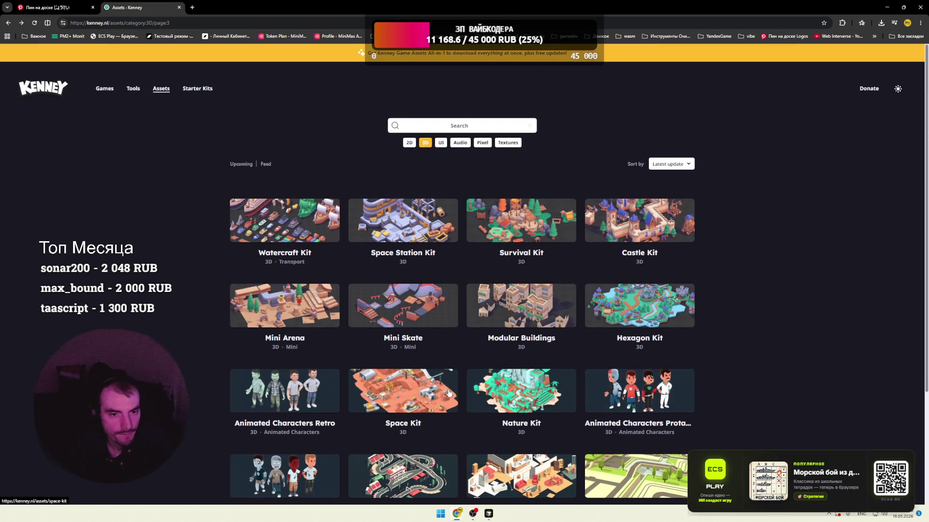
left_click(285, 227)
left_click(576, 228)
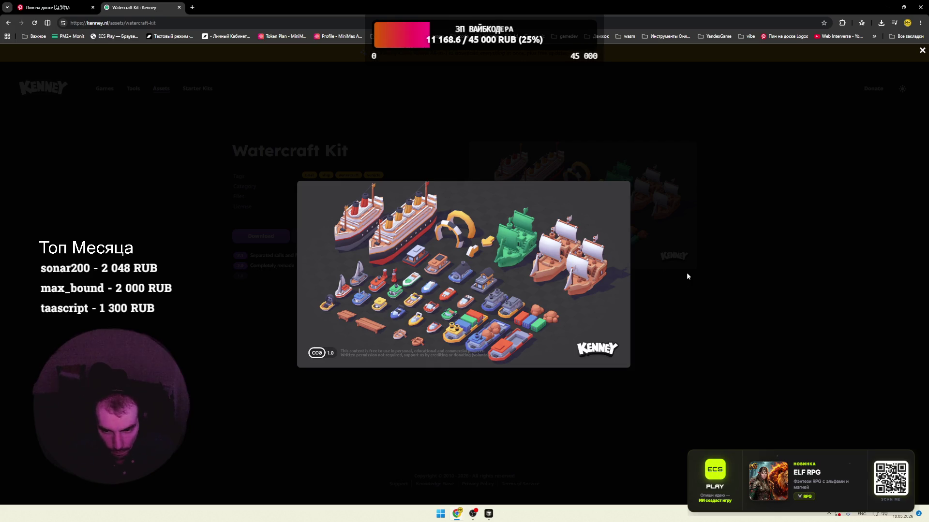
left_click(715, 289)
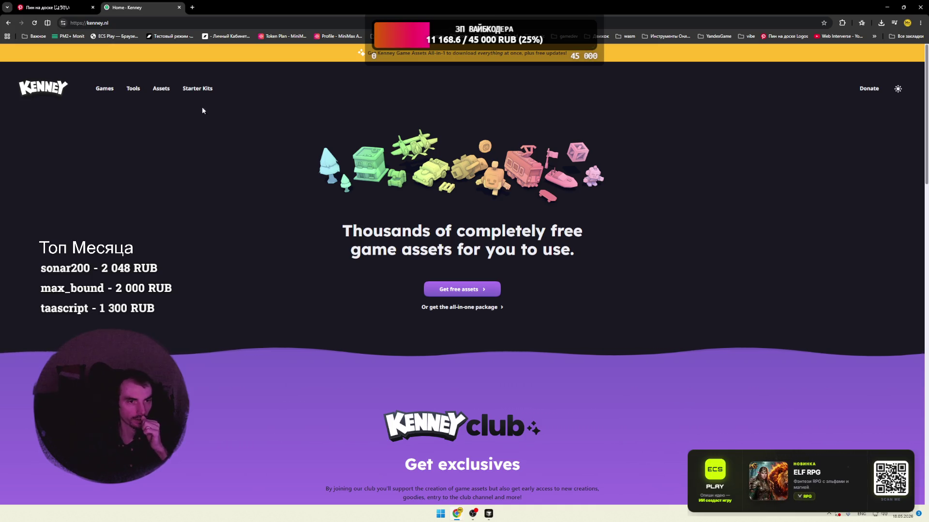
- Scroll through the home page's Starter Kits, tools and newsletter sections, then return to the Pinterest tab
scroll(292, 182, "down", 10)
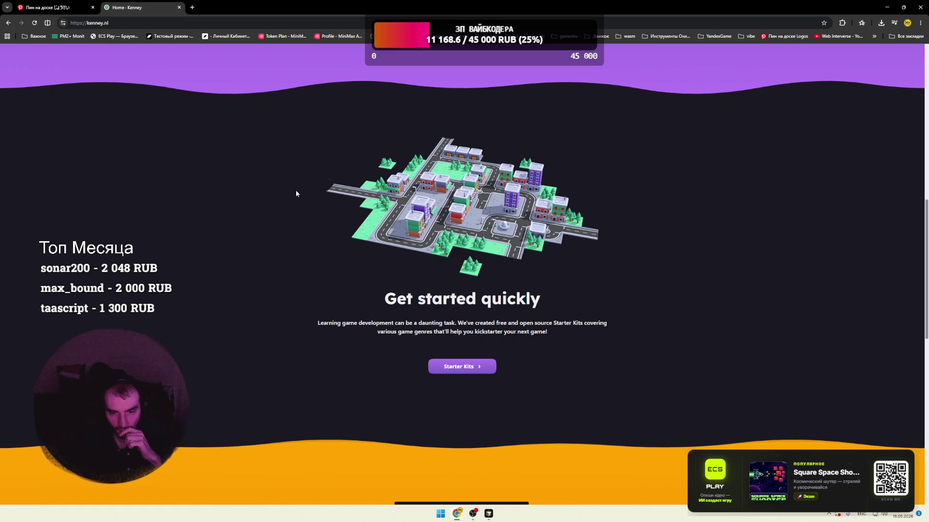
scroll(296, 194, "down", 5)
scroll(296, 193, "down", 4)
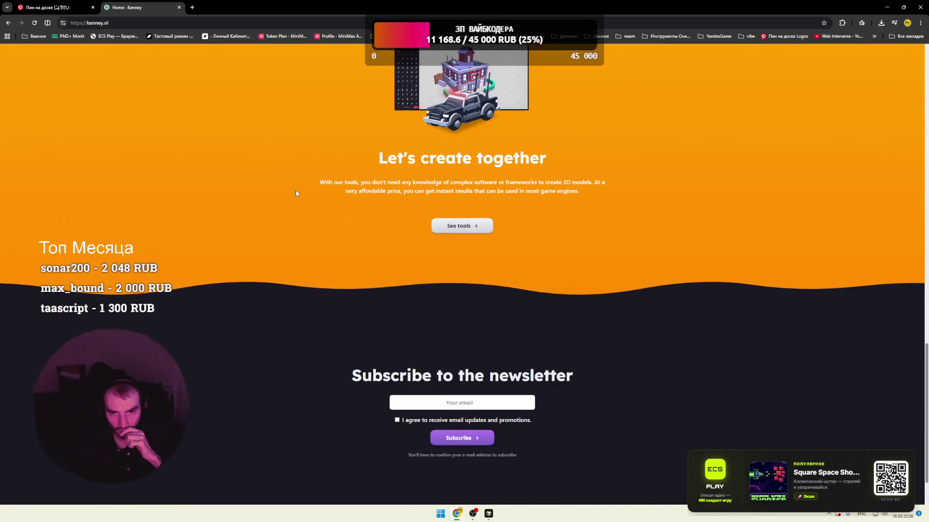
scroll(297, 194, "down", 2)
scroll(296, 193, "up", 10)
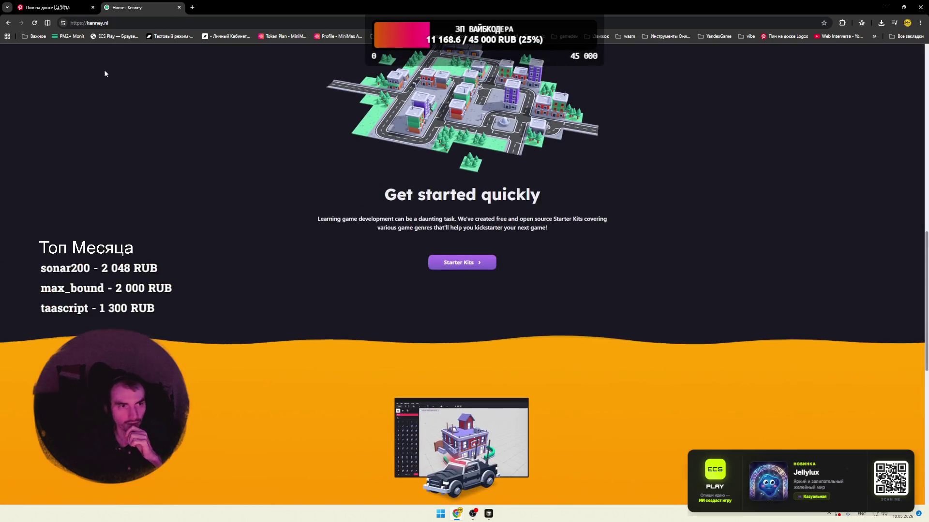
key("ctrl+Tab")
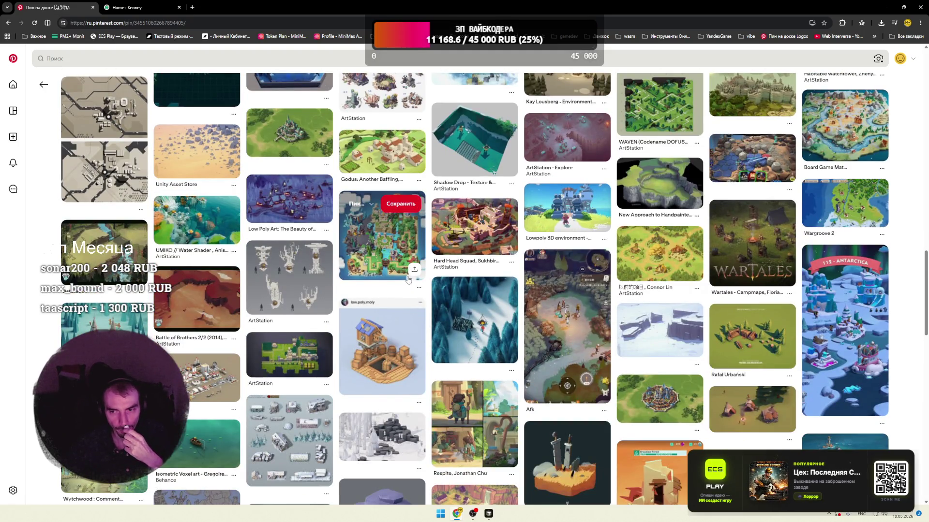
- Scroll the Pinterest feed and open the battle-map game pin
scroll(416, 280, "down", 3)
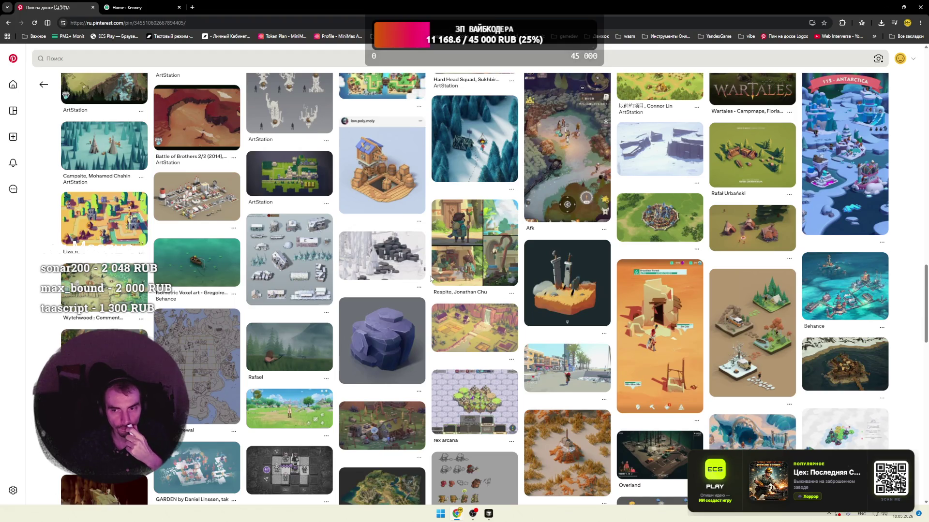
scroll(431, 279, "down", 1)
scroll(431, 279, "down", 2)
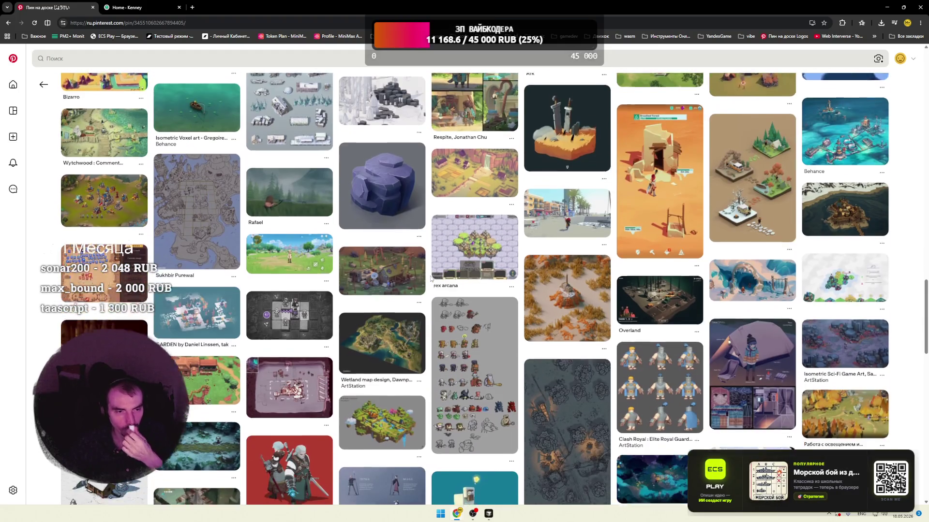
left_click(382, 279)
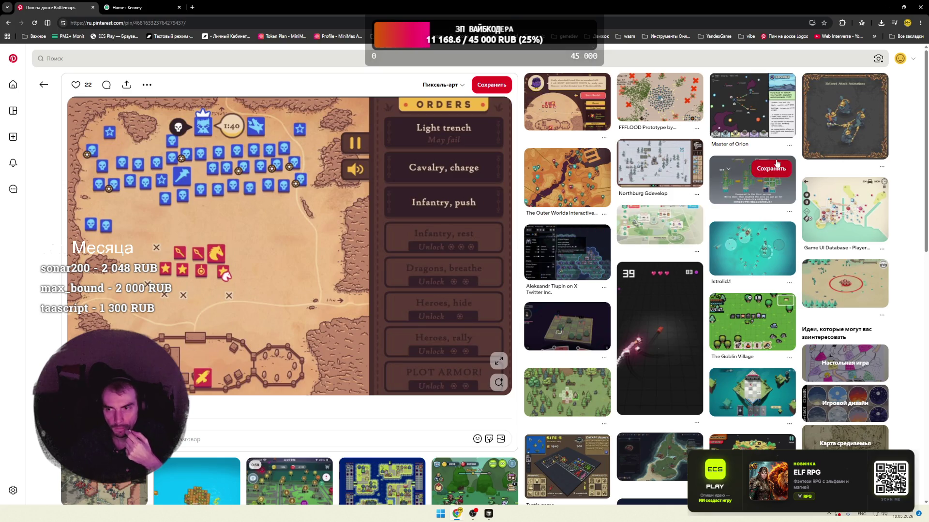
- Go via the Halberd Attack Animations pin to the Crystal Alter scene, then start a blank tab
left_click(845, 116)
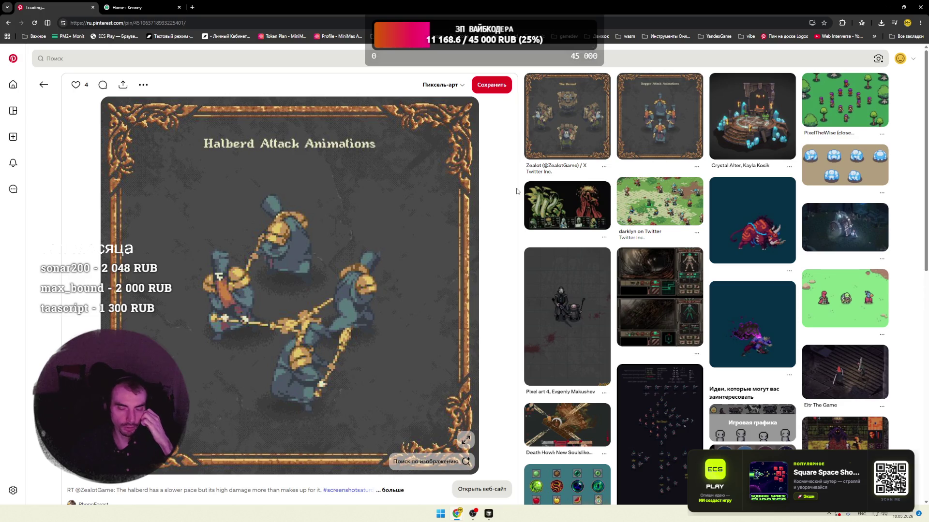
left_click(752, 116)
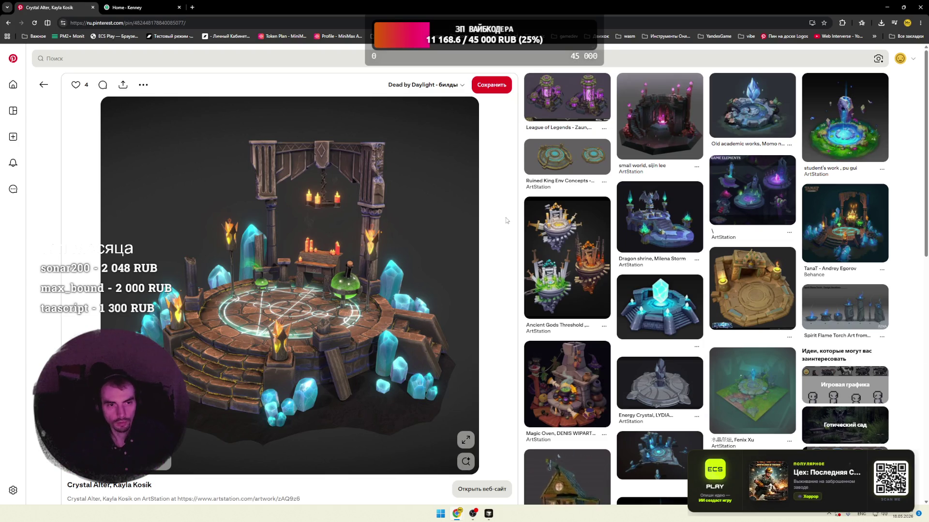
key("ctrl+t")
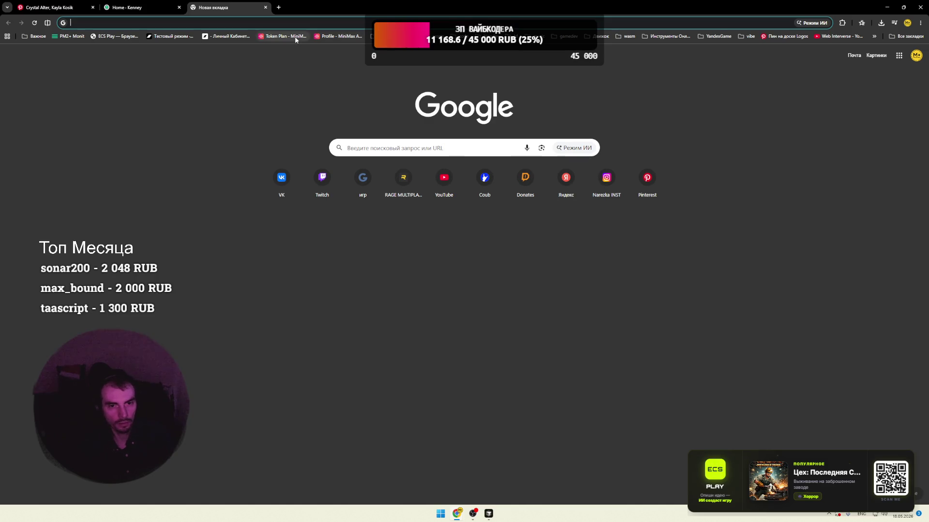
- Replace the MiniMax profile tab with the account's Token Plan page
left_click(318, 37)
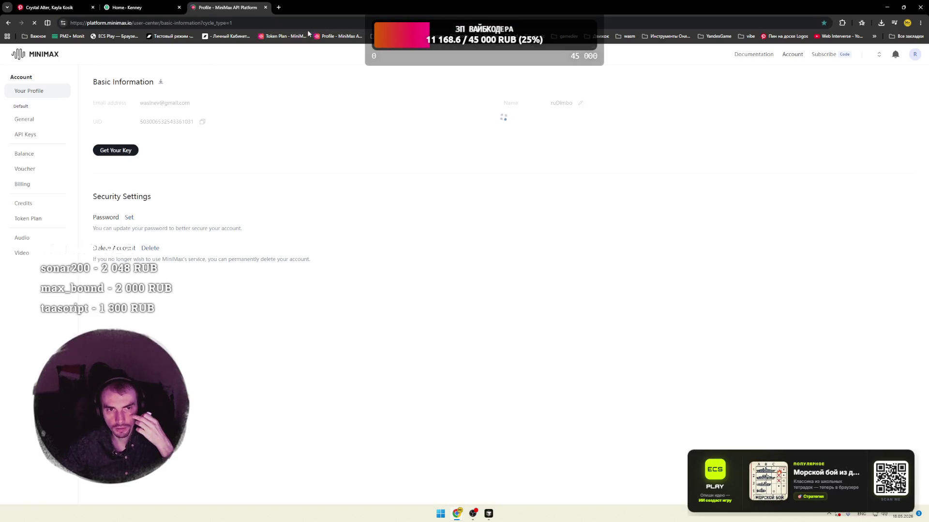
left_click(278, 7)
left_click(266, 8)
left_click(271, 36)
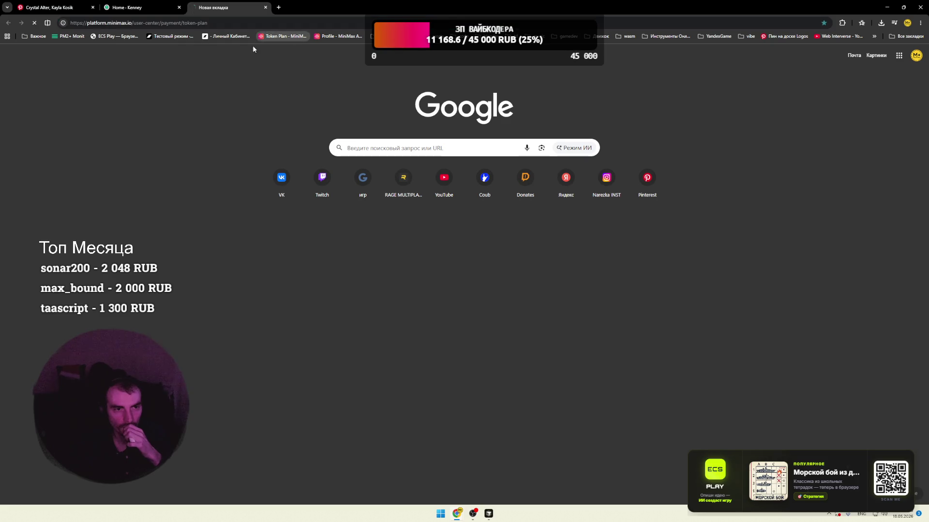
- Review the Starter plan card, its key, usage and OpenClaw agent feature line
left_click_drag(132, 23, 108, 24)
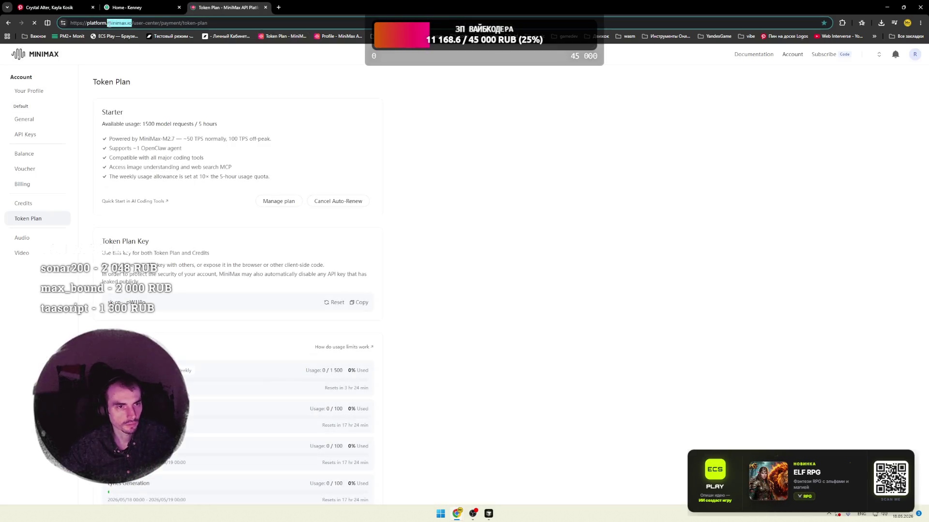
left_click(337, 121)
scroll(331, 127, "down", 3)
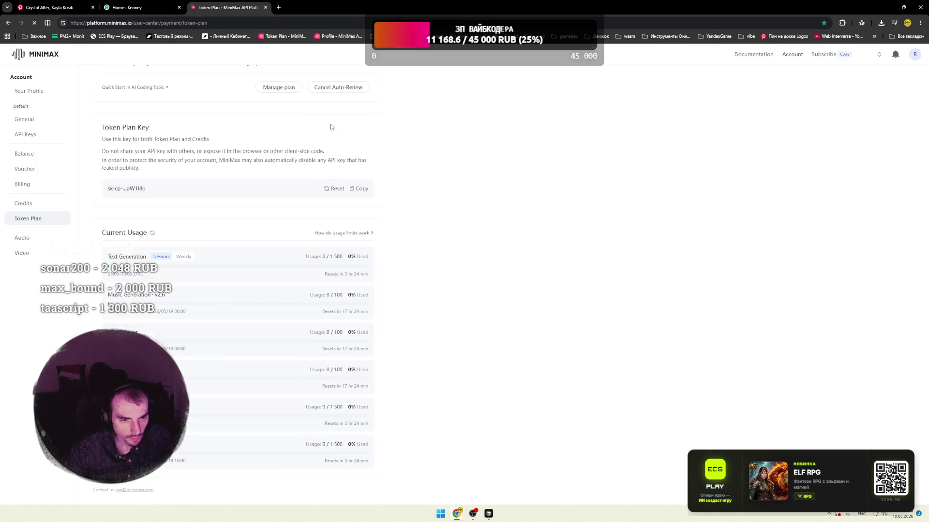
scroll(341, 239, "up", 3)
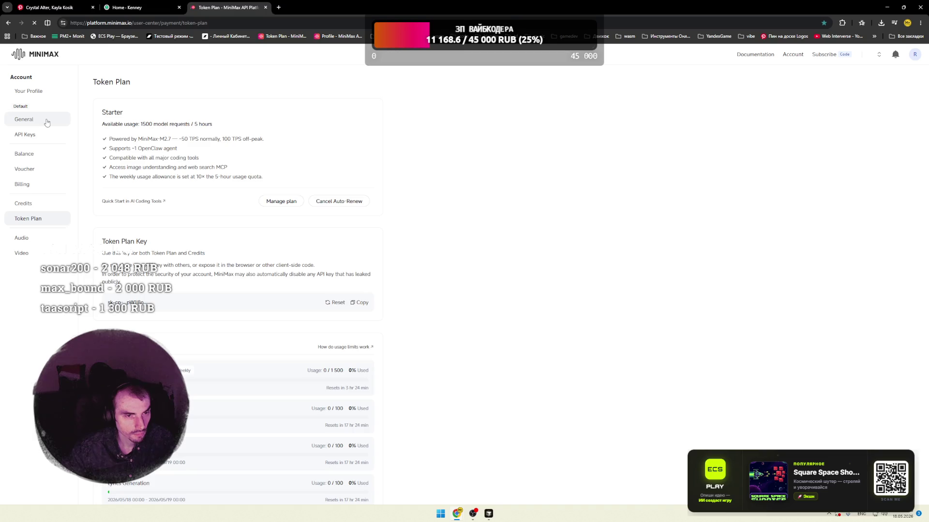
left_click_drag(121, 148, 177, 148)
left_click(117, 158)
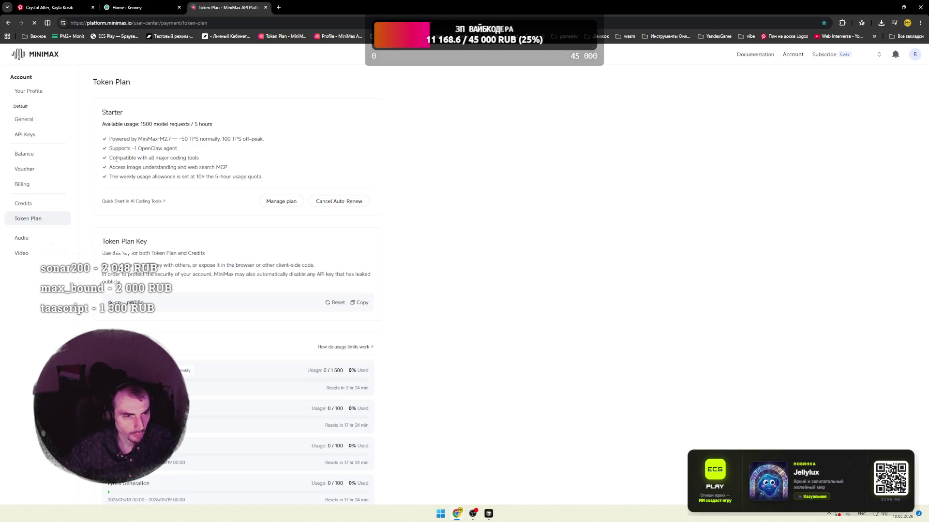
left_click(280, 202)
- Scan the Plus ($40), Max ($80) and Ultra ($150) High-Speed cards, Credits, MCP Tools and FAQs
scroll(205, 200, "down", 4)
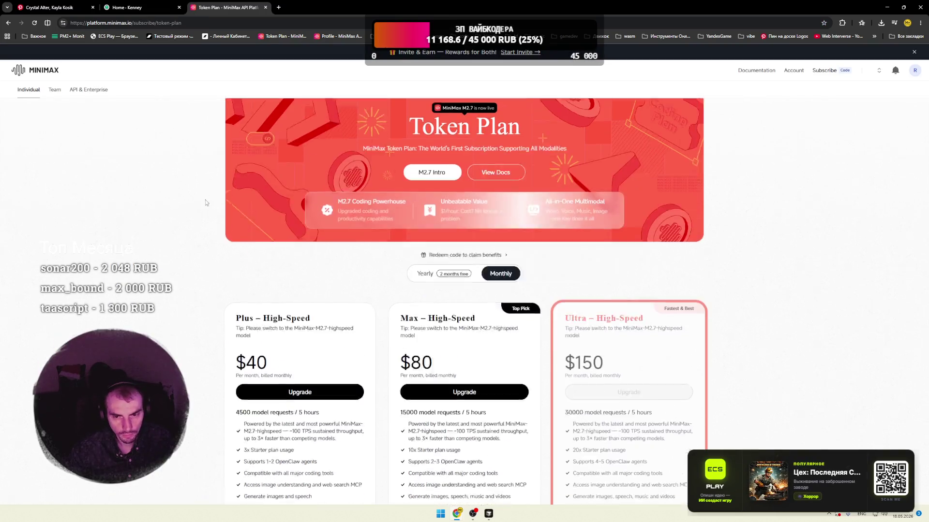
scroll(198, 201, "down", 9)
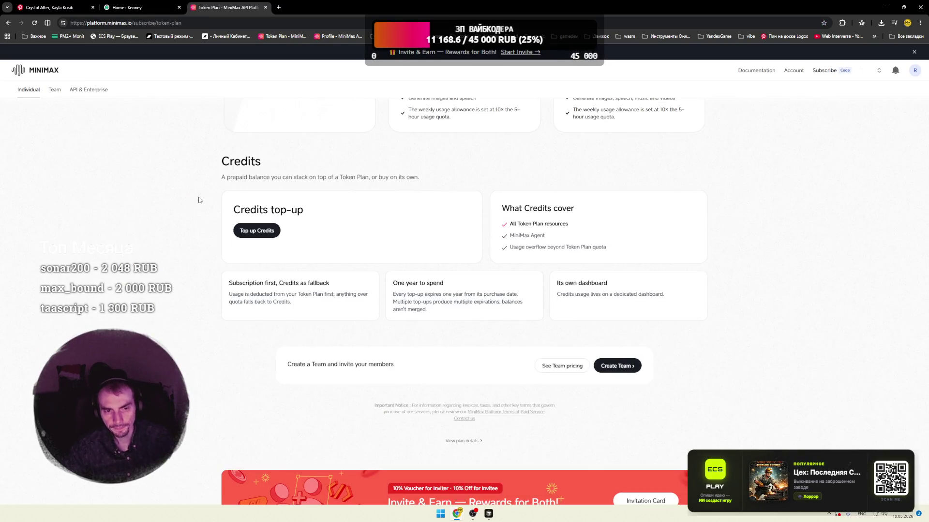
scroll(198, 201, "down", 10)
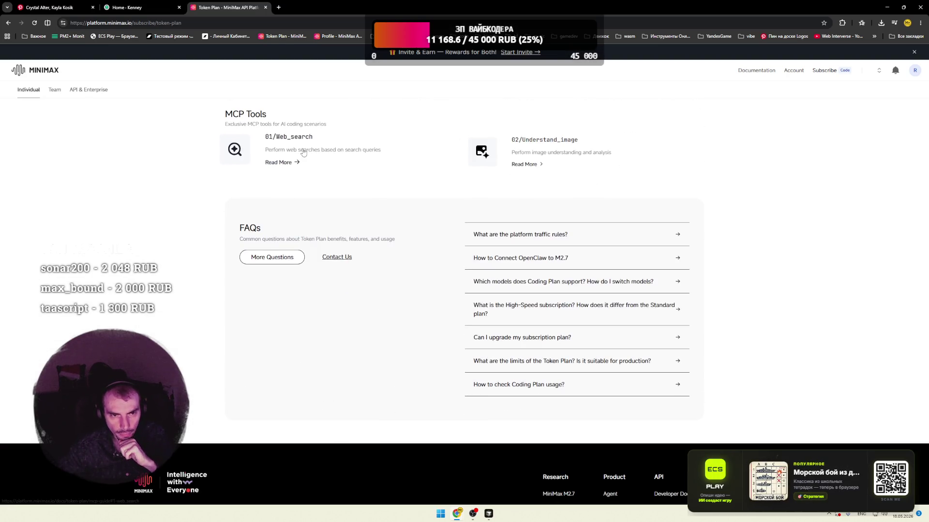
scroll(290, 205, "down", 3)
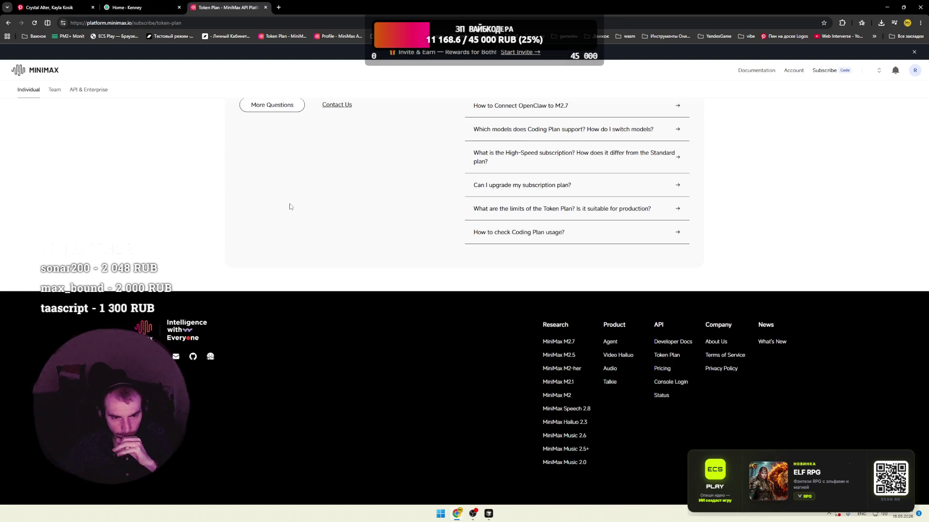
scroll(288, 205, "up", 4)
scroll(247, 199, "up", 6)
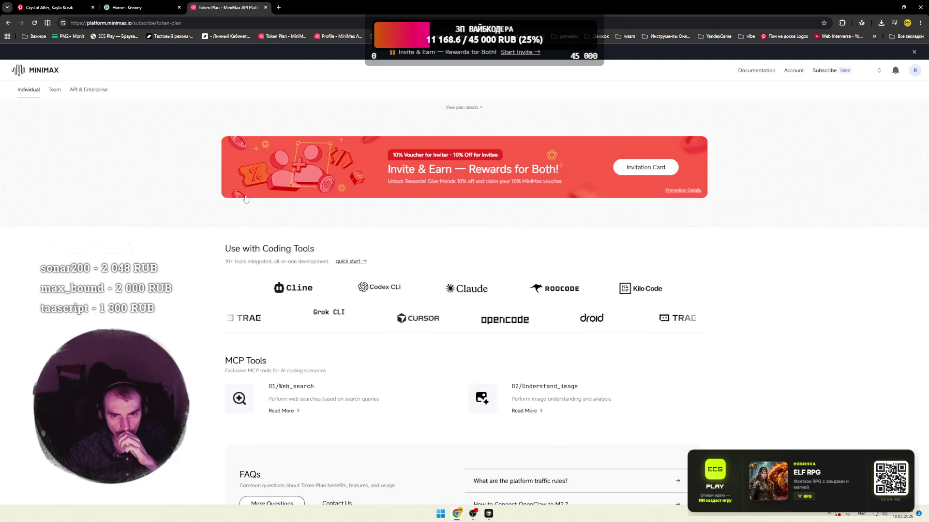
scroll(246, 196, "up", 10)
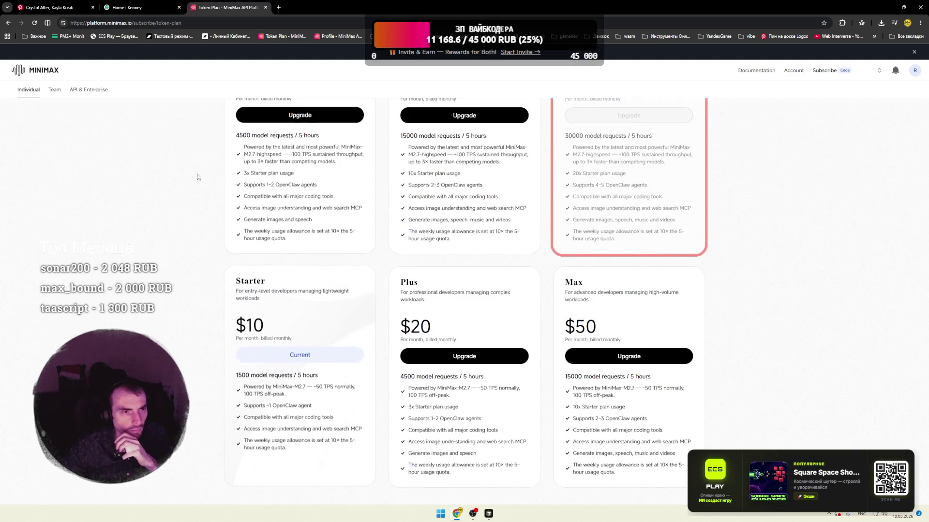
scroll(192, 173, "up", 6)
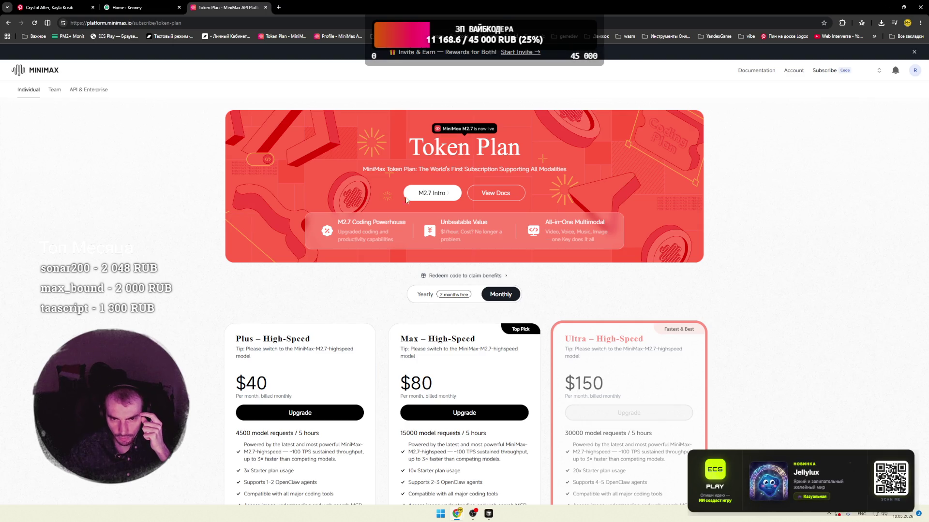
left_click(437, 193)
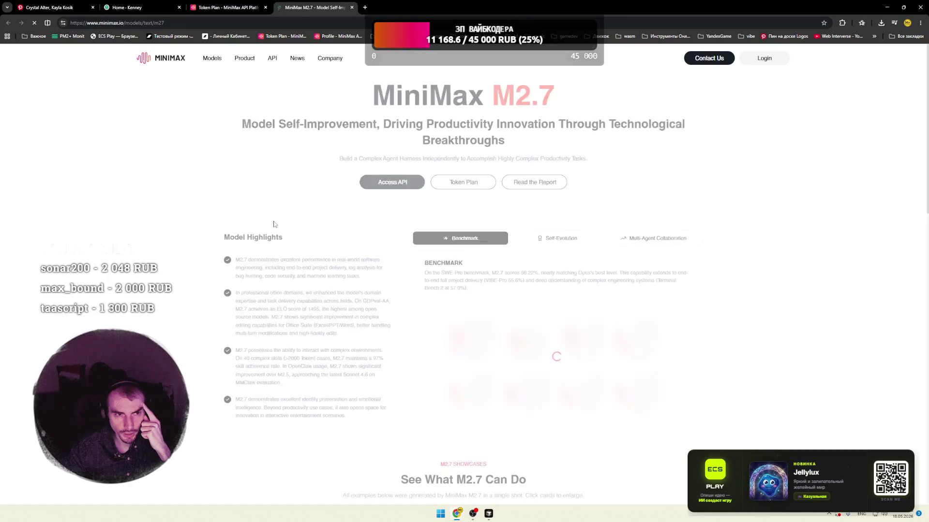
- Skim the MiniMax M2.7 introduction page and continue to the Token Plan Quick Start docs
scroll(197, 221, "down", 6)
scroll(198, 221, "down", 10)
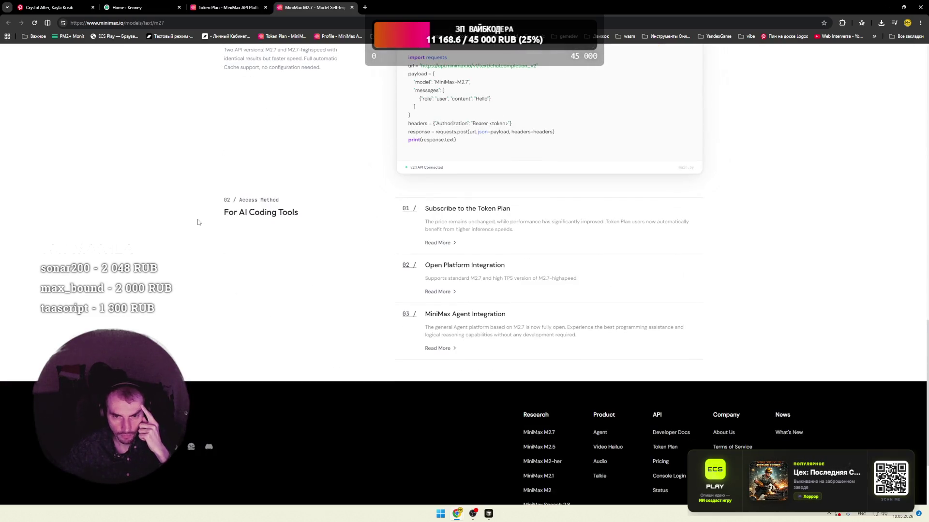
scroll(197, 222, "down", 3)
scroll(198, 221, "up", 5)
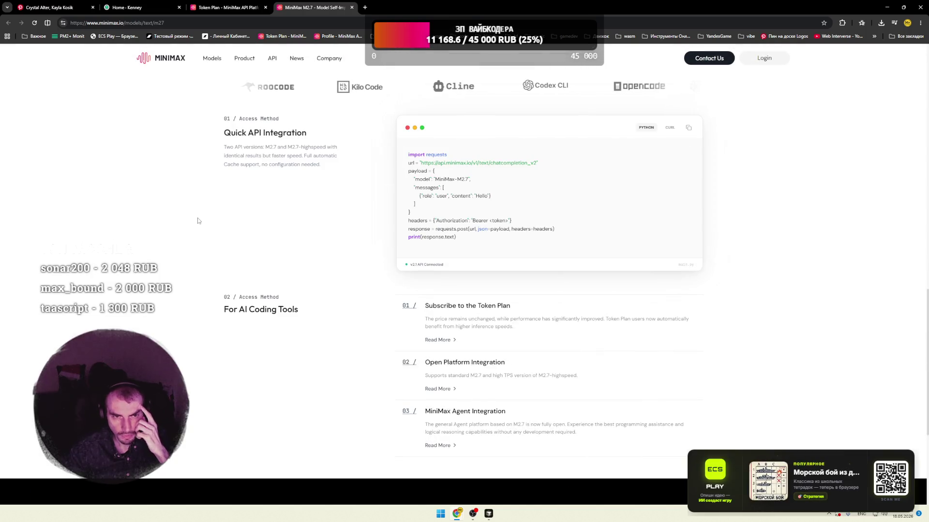
scroll(197, 221, "up", 3)
scroll(198, 221, "up", 8)
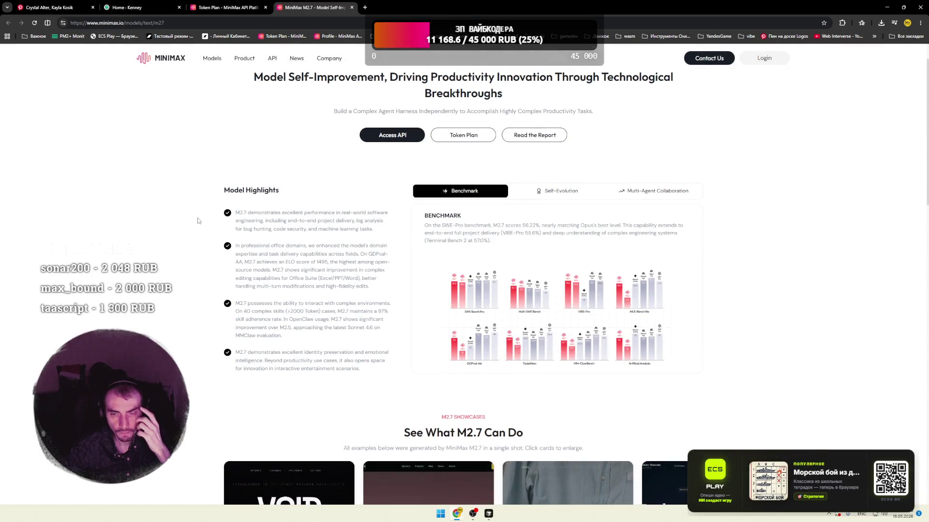
scroll(198, 221, "up", 1)
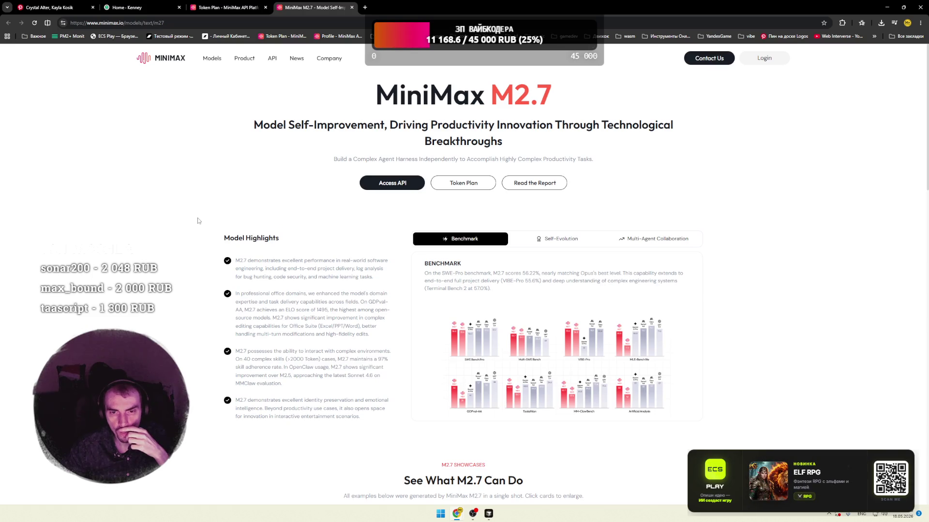
left_click(416, 187)
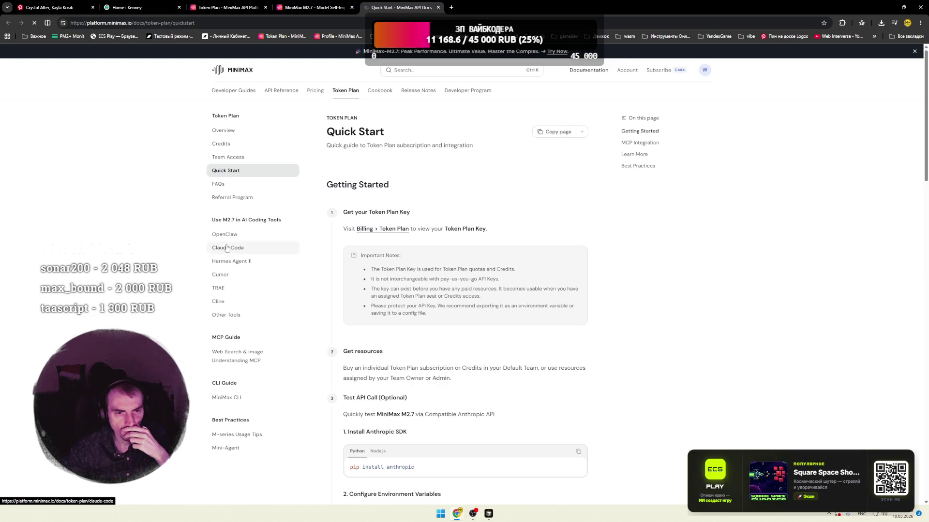
- Search the docs for 'image' and read the Image Generation Guide's Python image_generation example
left_click(439, 70)
type("image")
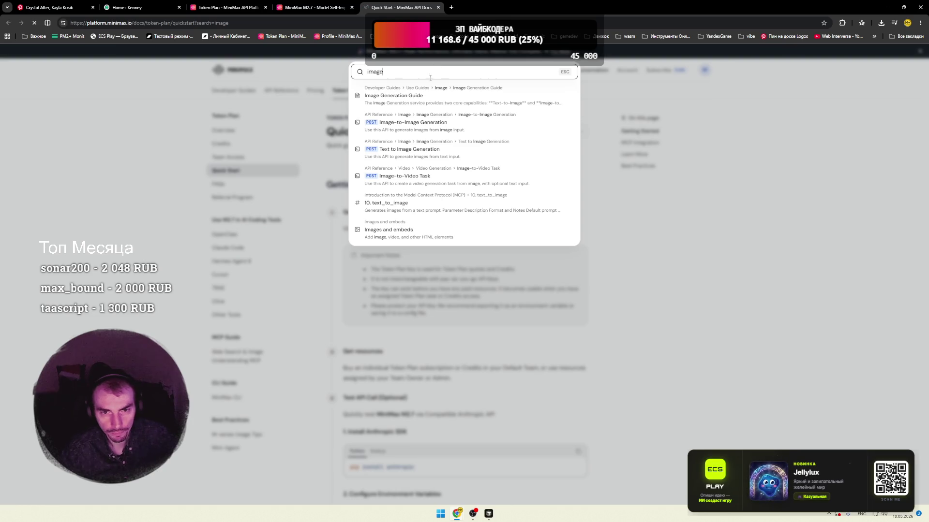
left_click(397, 98)
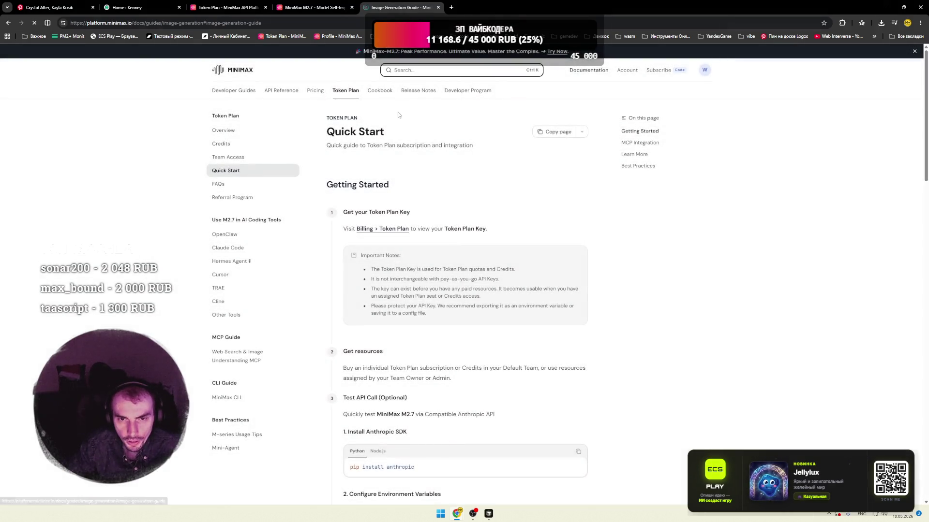
scroll(614, 216, "down", 6)
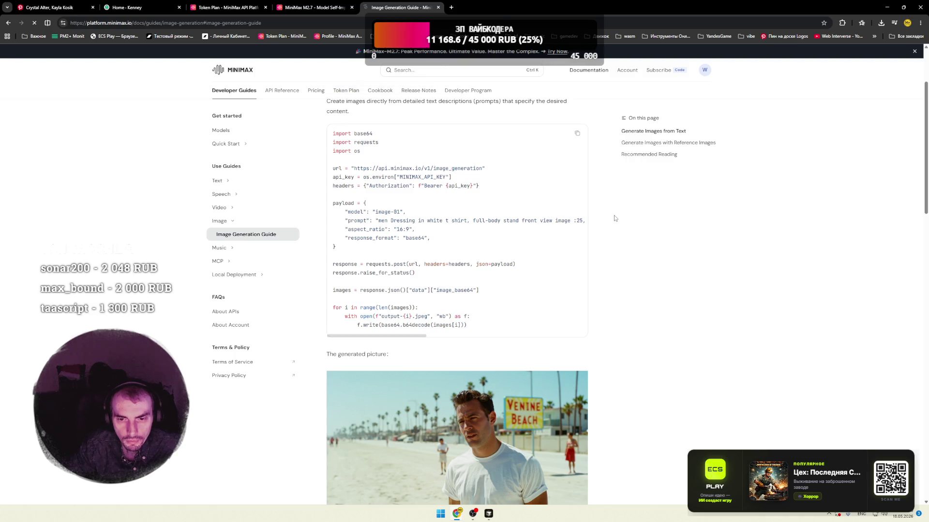
scroll(614, 216, "up", 4)
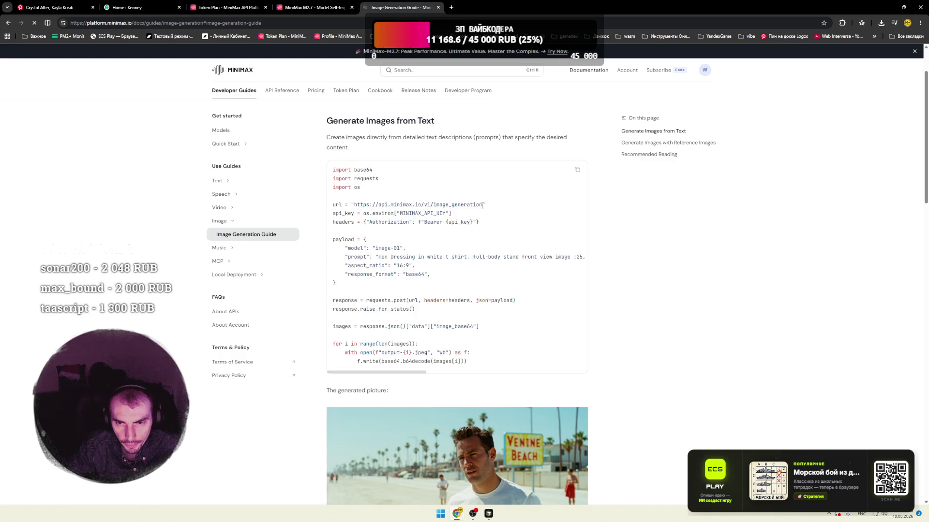
left_click(441, 207)
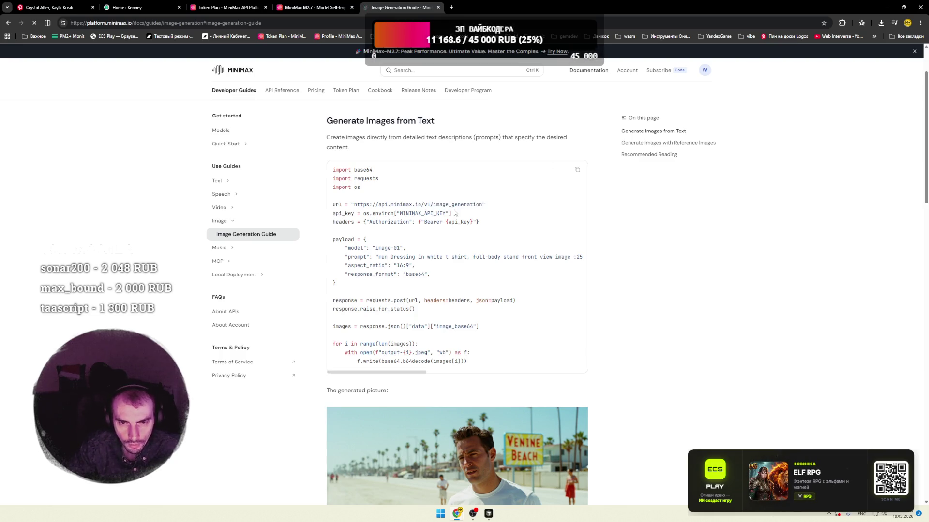
scroll(452, 212, "down", 1)
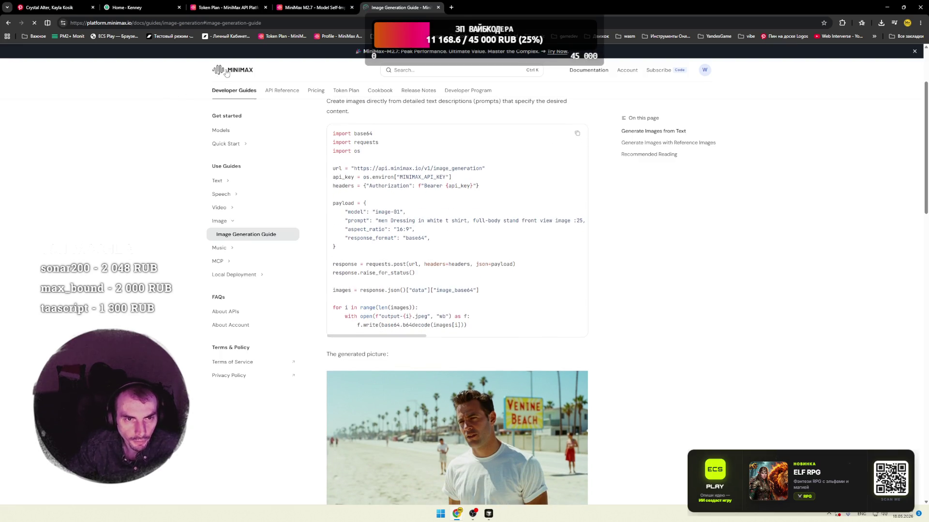
left_click(226, 72)
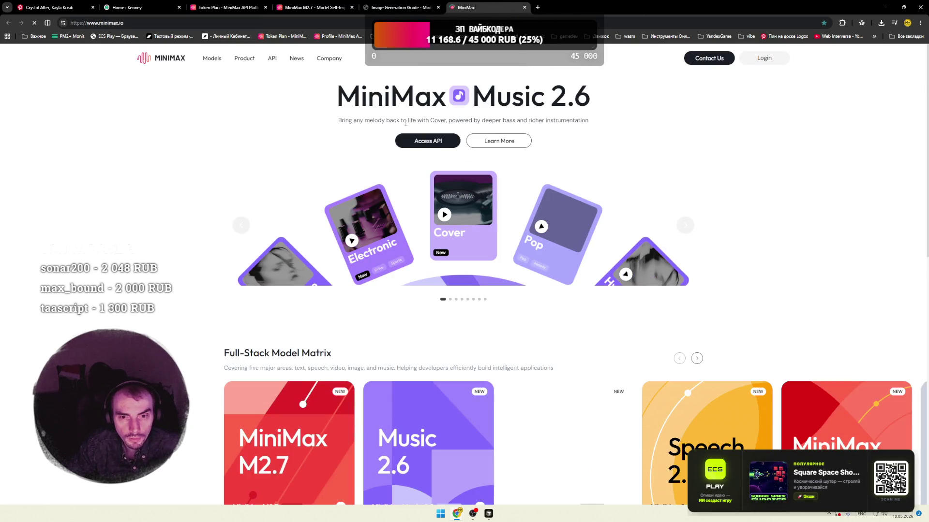
- Open the MiniMax M2.7 news article from the homepage and scroll through it
scroll(279, 259, "down", 3)
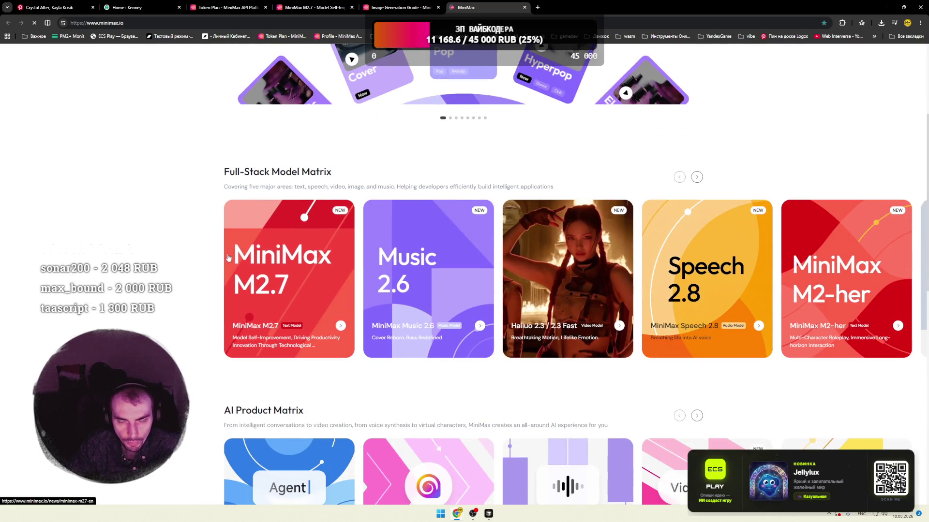
left_click(284, 324)
scroll(315, 292, "down", 10)
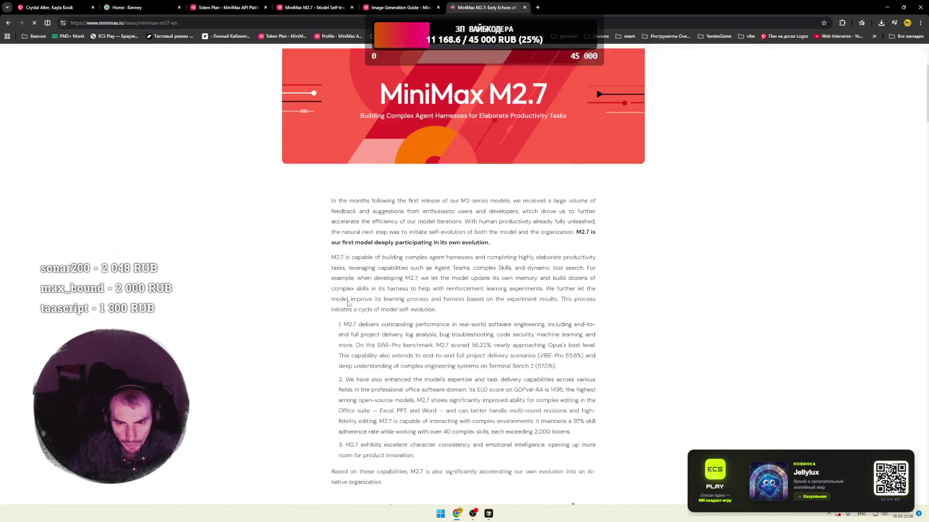
scroll(316, 292, "down", 20)
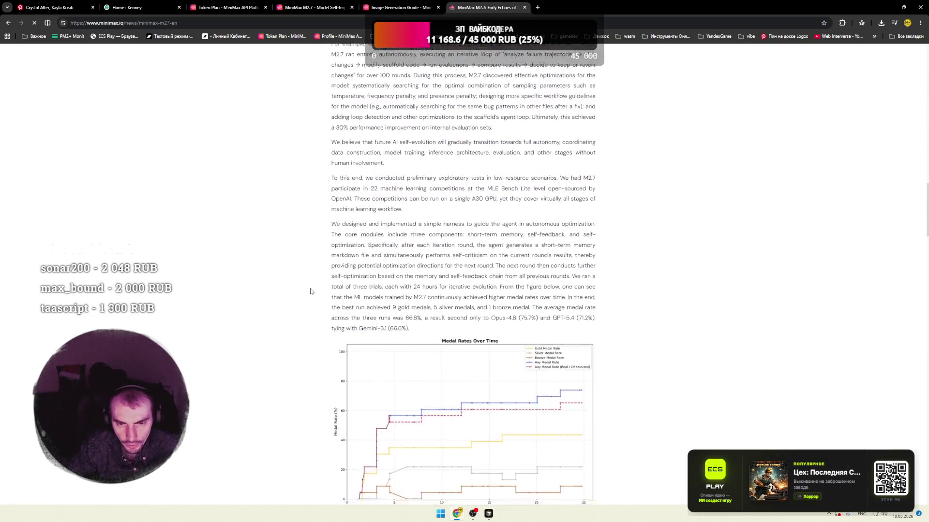
scroll(311, 289, "down", 10)
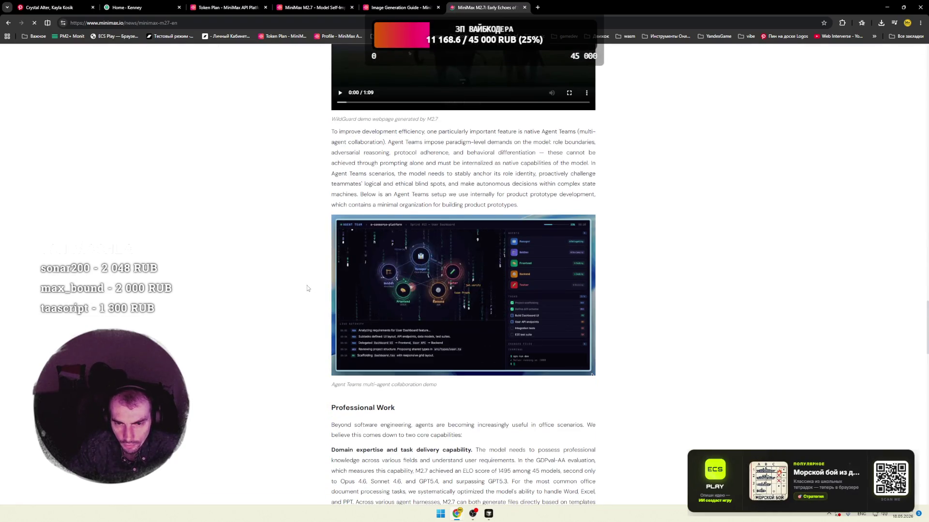
scroll(306, 287, "down", 10)
scroll(306, 288, "down", 15)
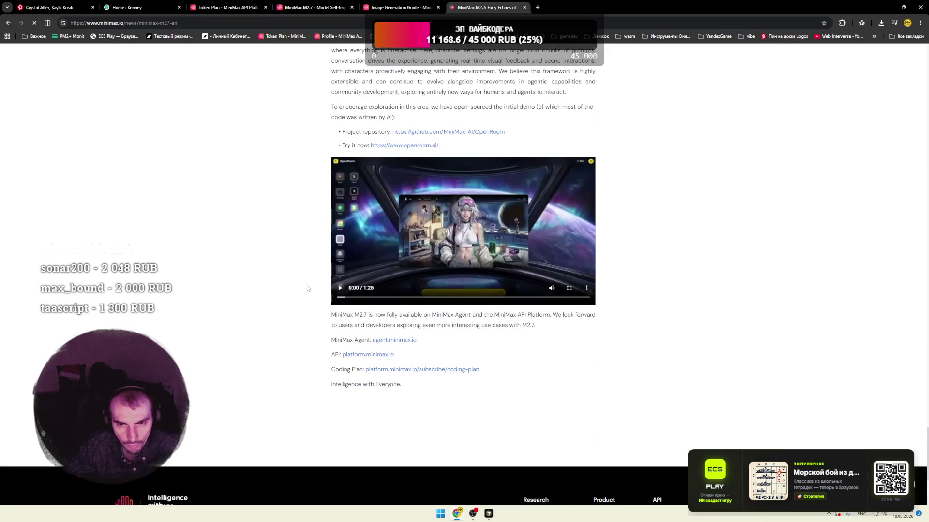
scroll(307, 289, "up", 5)
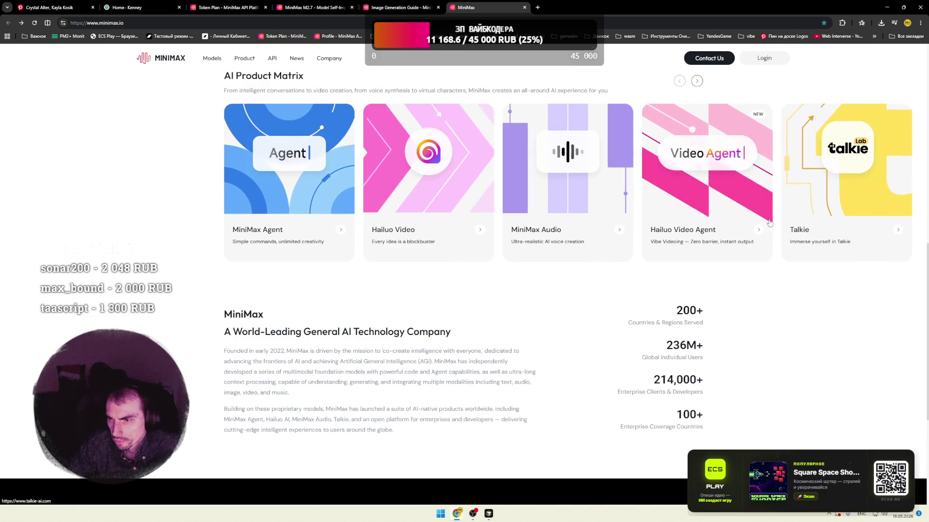
- Browse the homepage's Full-Stack Model Matrix and the AI Product Matrix card carousel
scroll(536, 235, "down", 3)
scroll(315, 217, "up", 3)
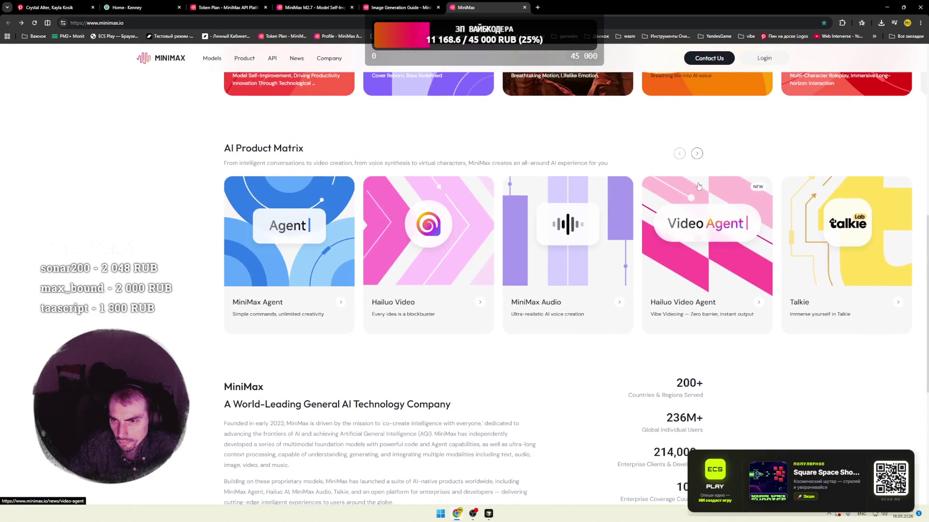
left_click(698, 154)
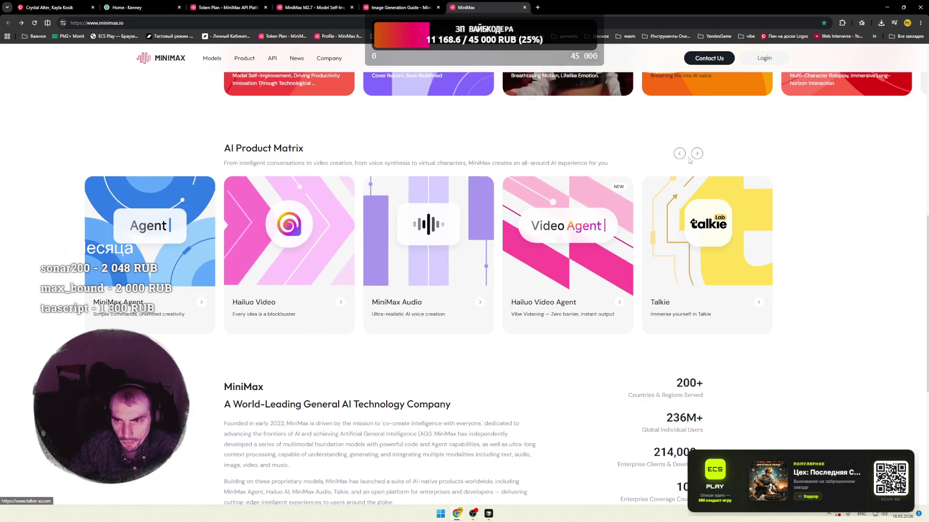
left_click_drag(179, 291, 253, 243)
scroll(253, 243, "up", 5)
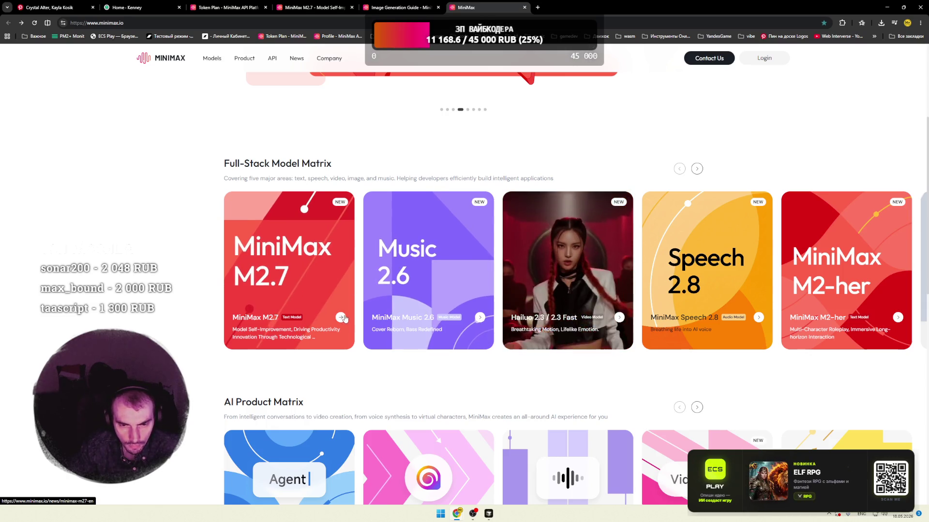
- Read 'MiniMax M2.7: Early Echoes of Self-Evolution' to the footer, noting the GPT-5.3-Codex comparison
left_click(327, 320)
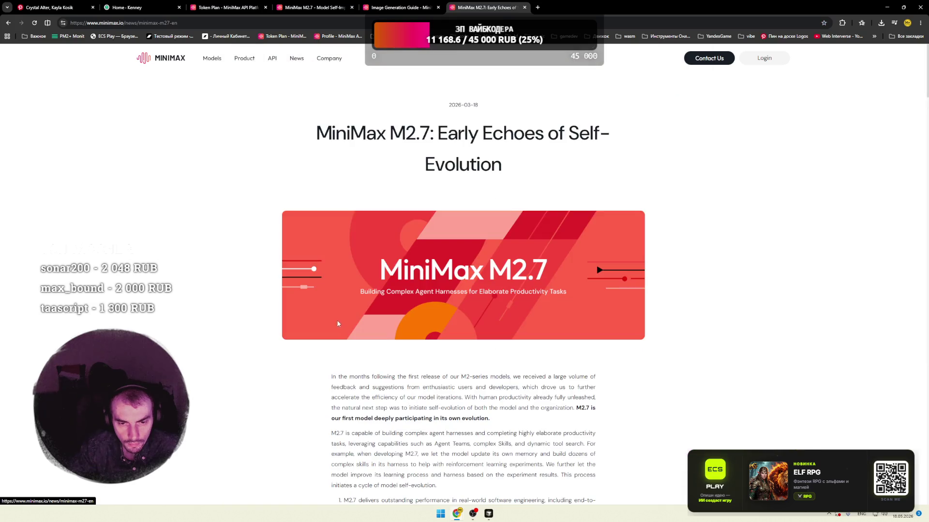
scroll(390, 318, "down", 3)
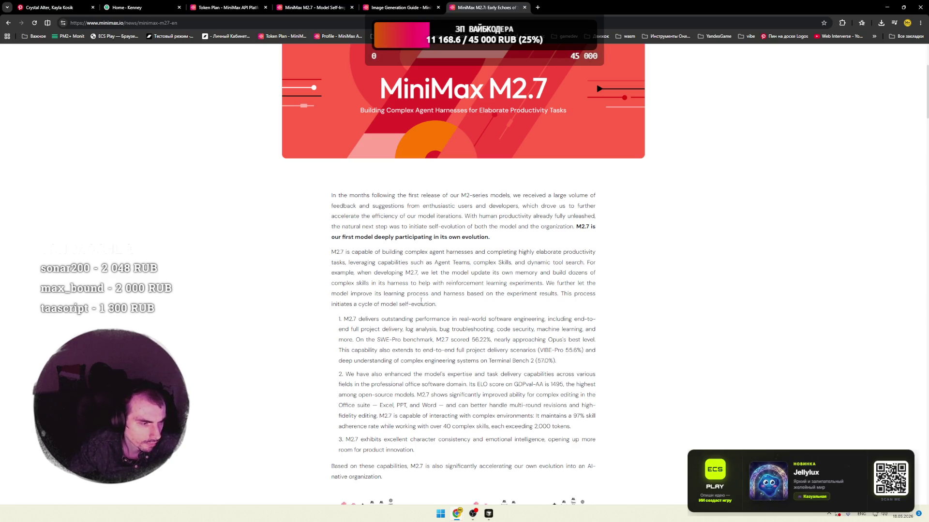
scroll(421, 301, "down", 3)
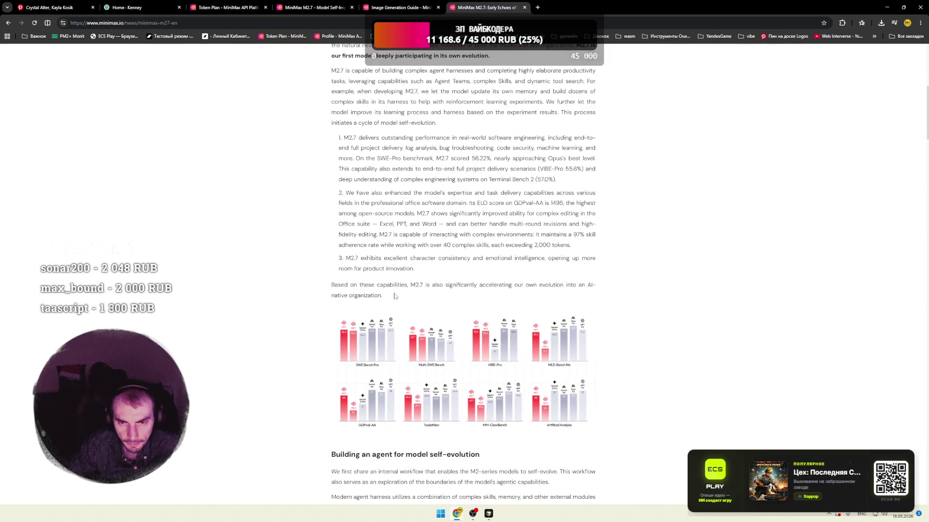
scroll(379, 293, "down", 12)
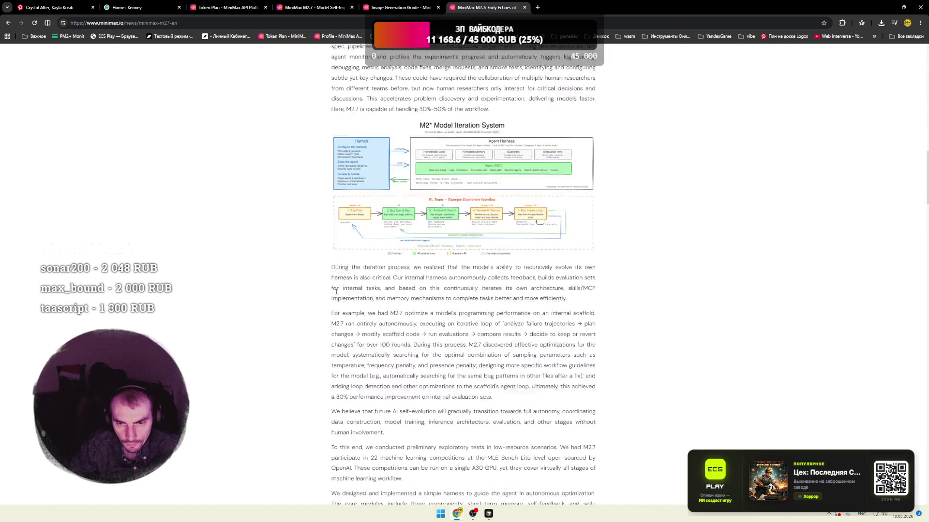
scroll(344, 292, "down", 15)
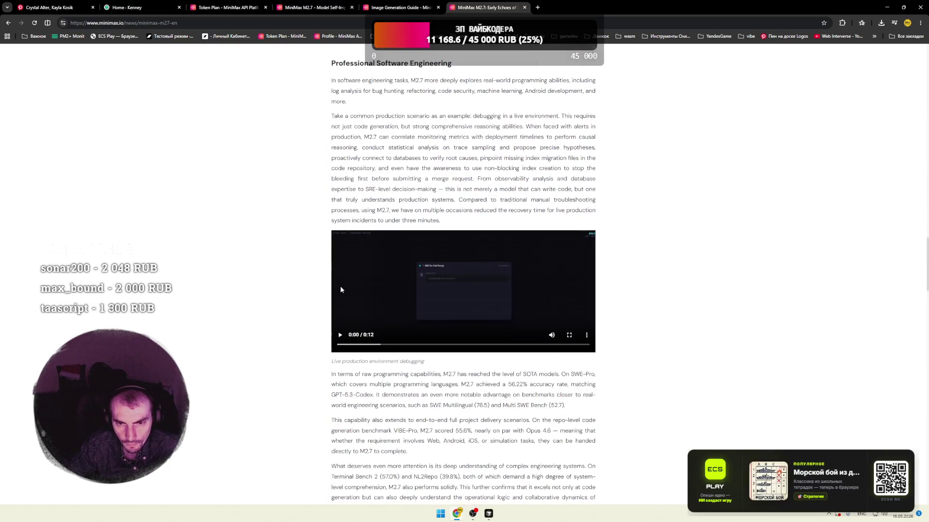
scroll(340, 286, "down", 1)
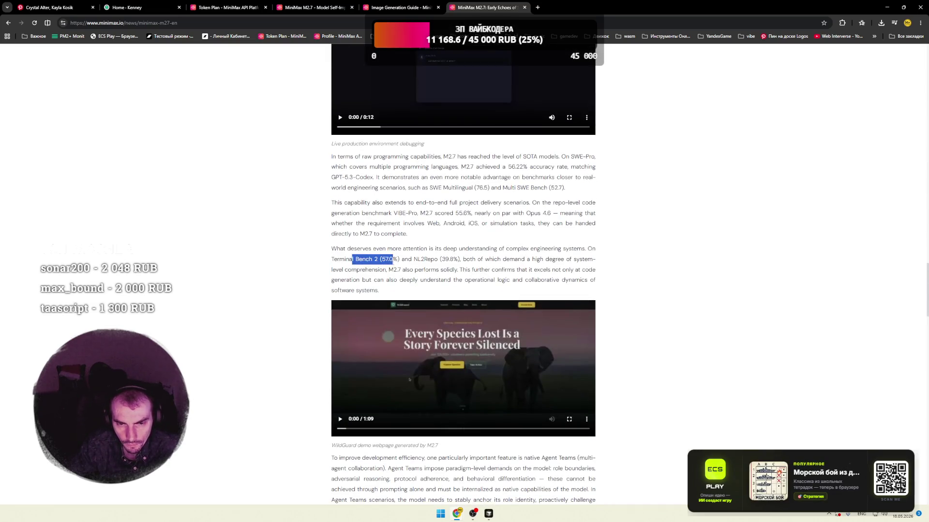
left_click_drag(366, 177, 333, 185)
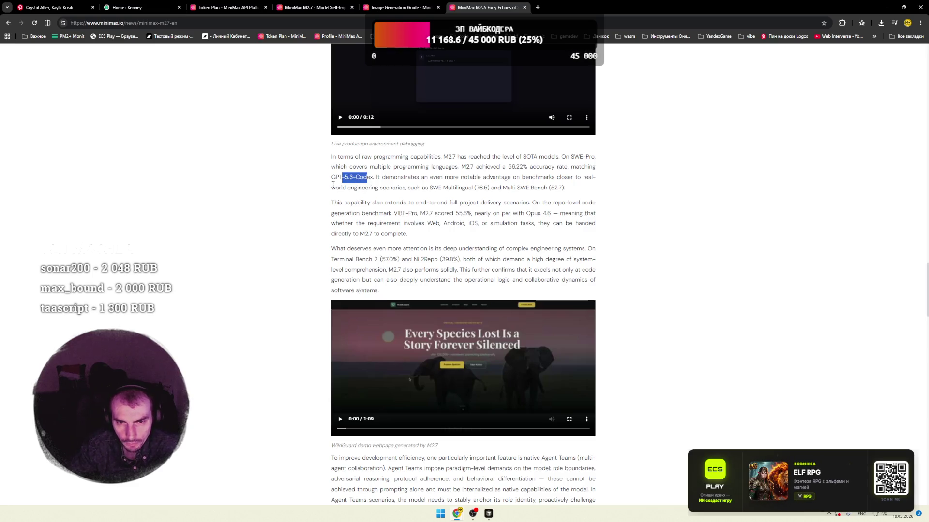
scroll(354, 216, "down", 8)
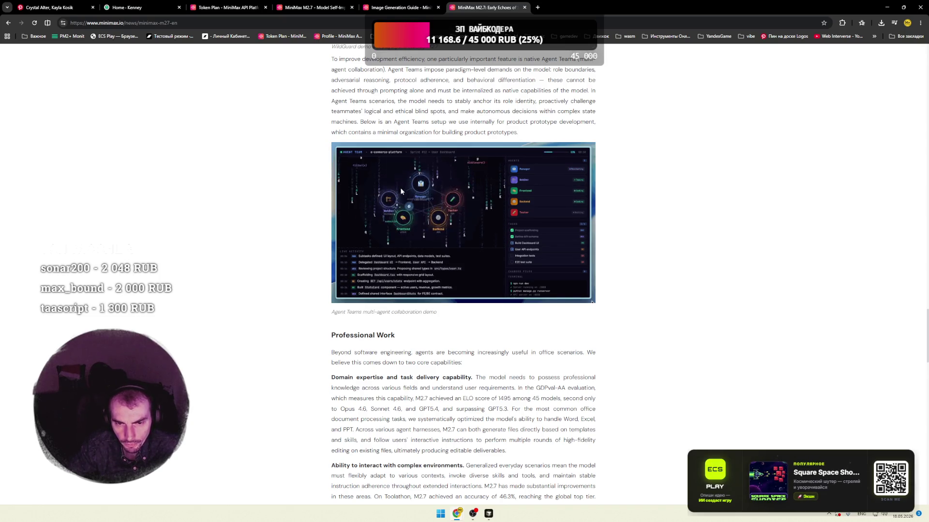
scroll(425, 210, "down", 5)
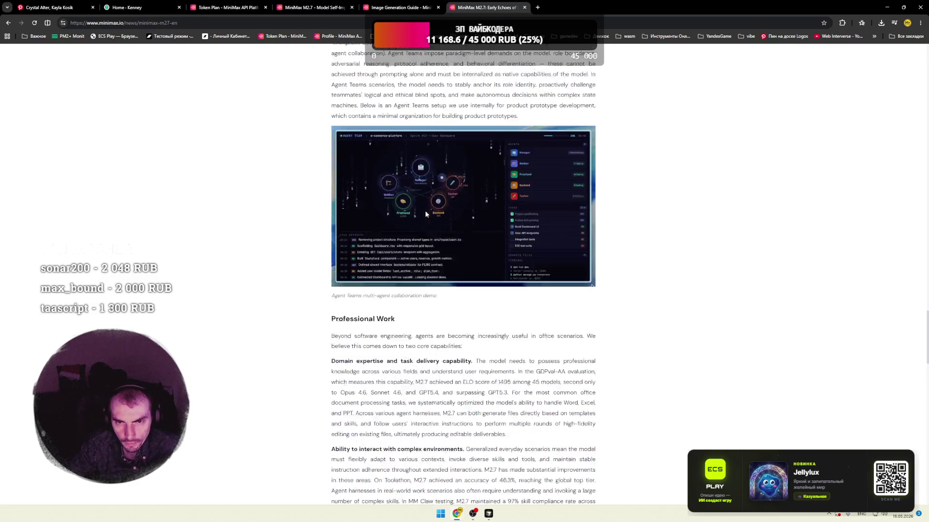
scroll(424, 211, "down", 12)
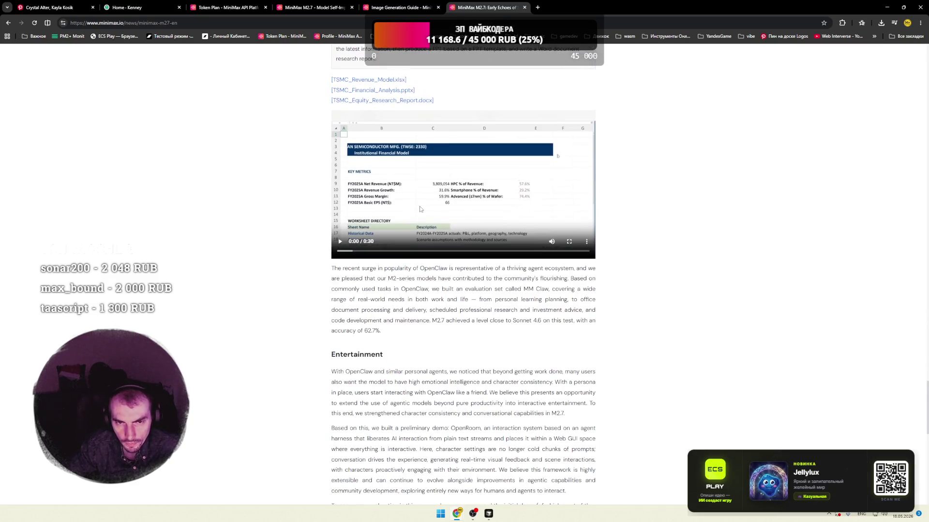
scroll(420, 210, "down", 9)
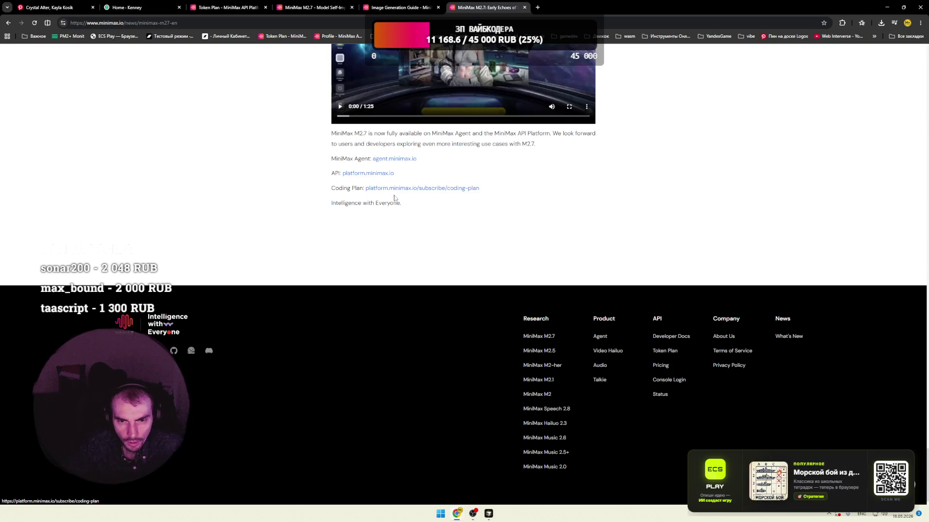
left_click(404, 12)
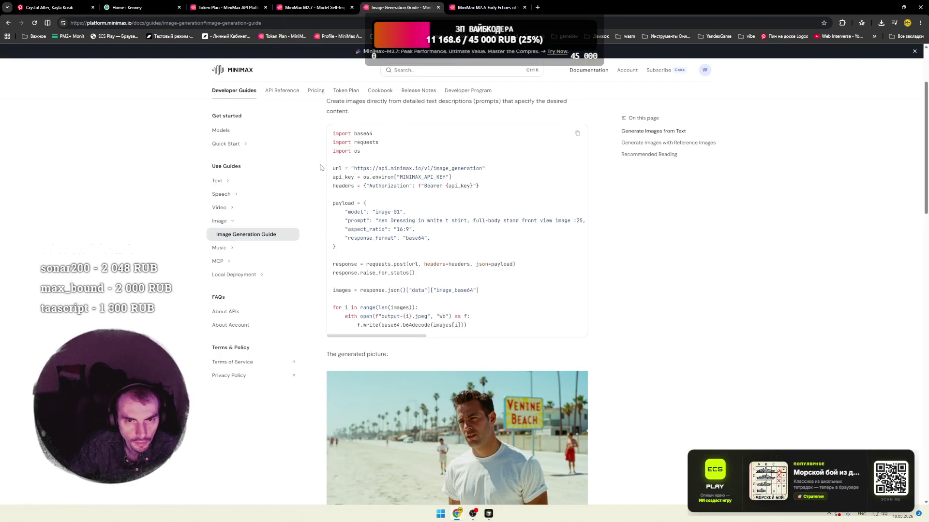
- Review the text-to-image intro and the image-01 daily limits in Standard Plans
scroll(320, 167, "up", 3)
left_click_drag(492, 145, 518, 145)
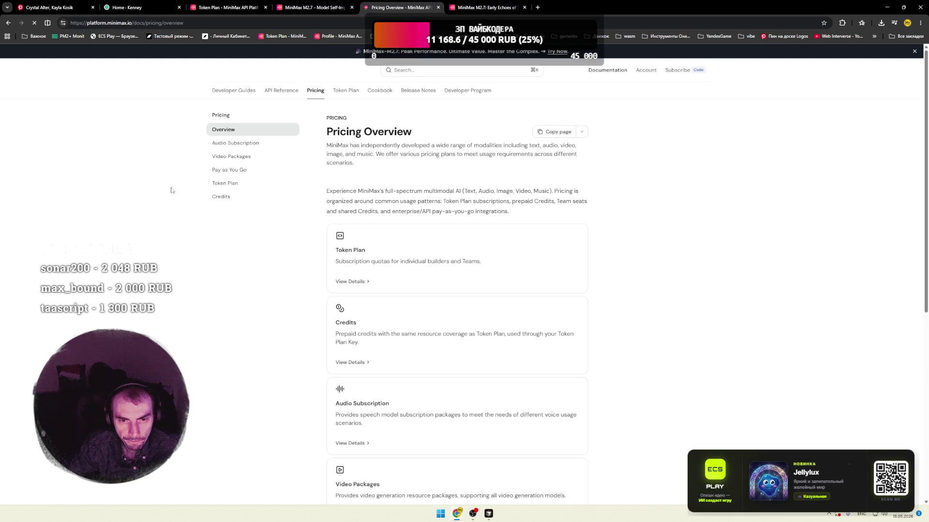
scroll(271, 213, "down", 5)
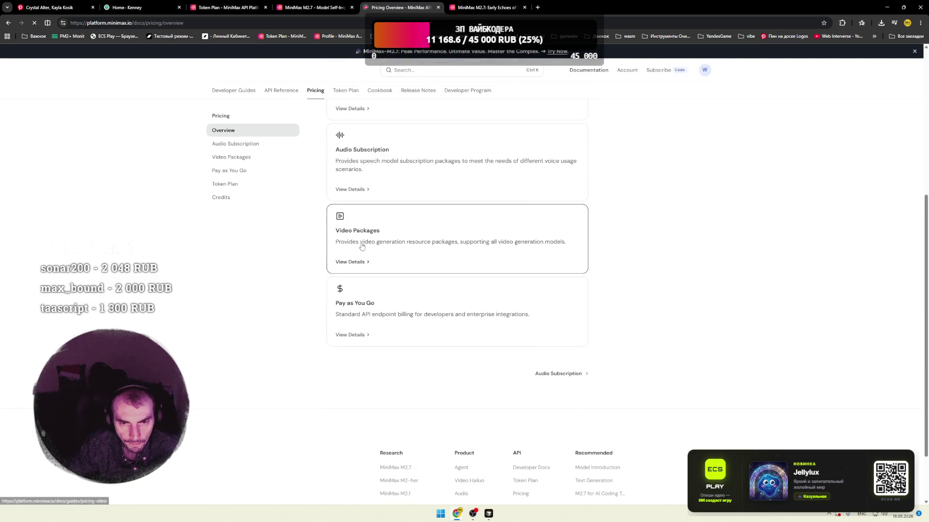
scroll(375, 291, "up", 5)
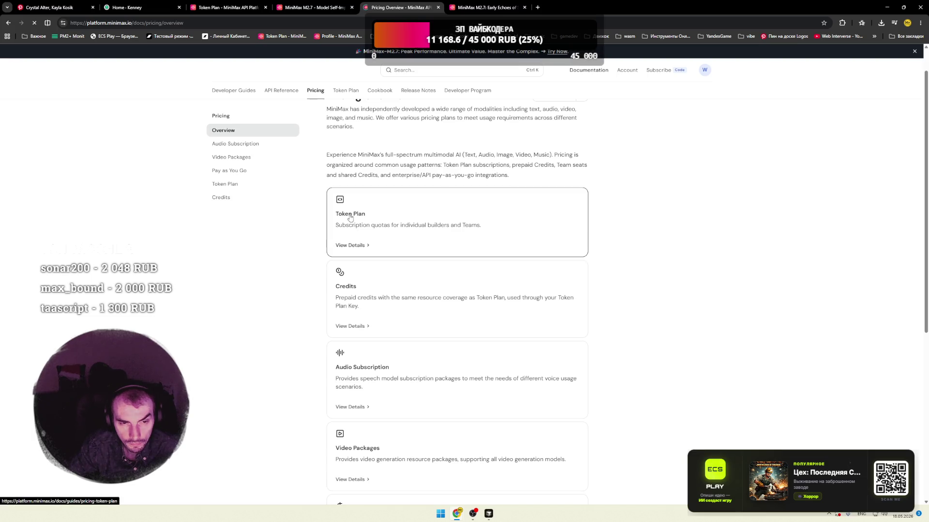
scroll(393, 218, "down", 3)
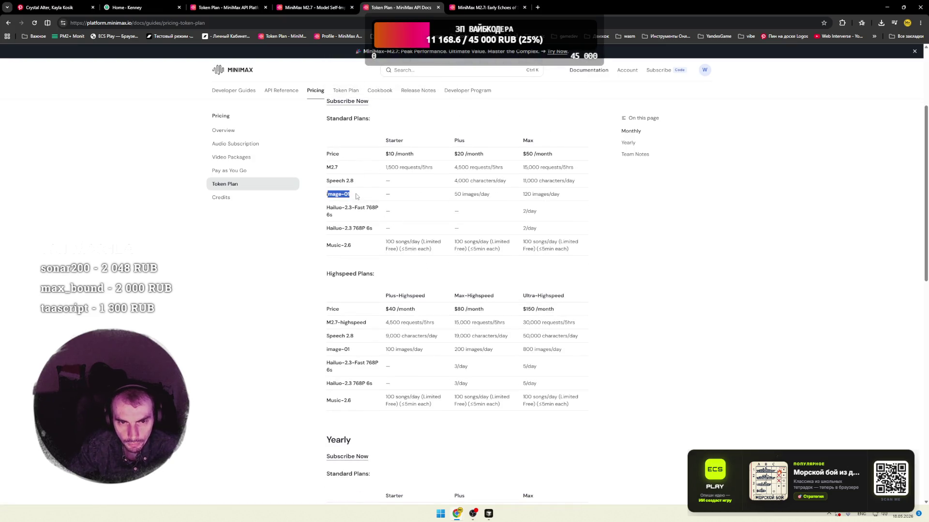
scroll(327, 168, "up", 2)
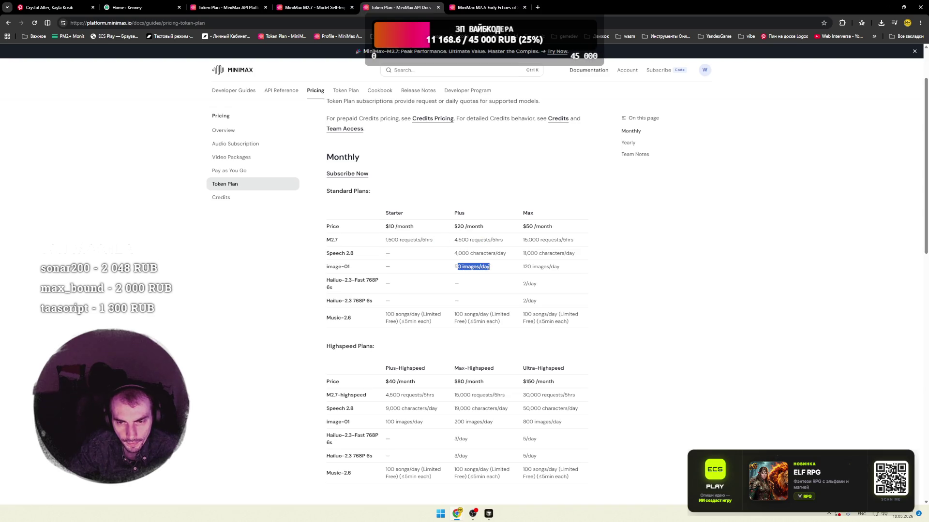
left_click_drag(392, 275, 377, 276)
left_click(439, 270)
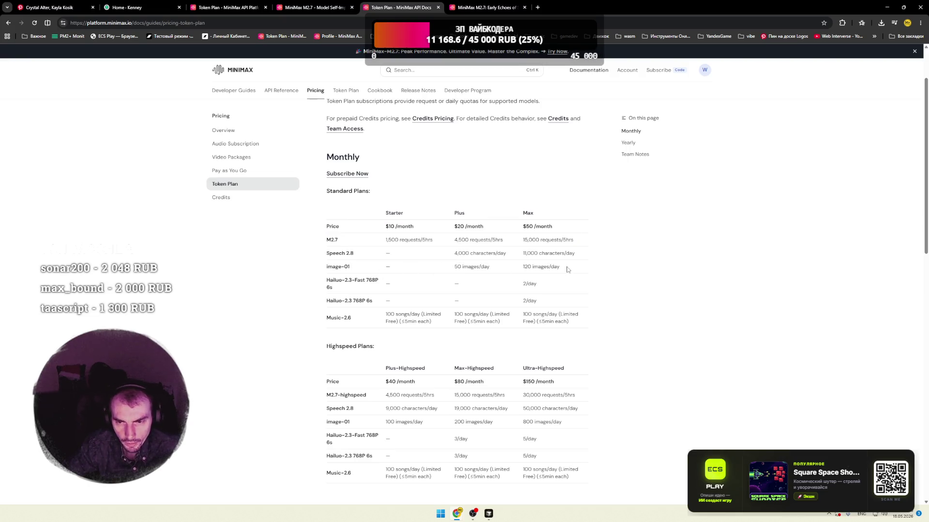
- Check the Ultra-Highspeed 800 images/day limit further down the pricing tables
scroll(429, 267, "down", 2)
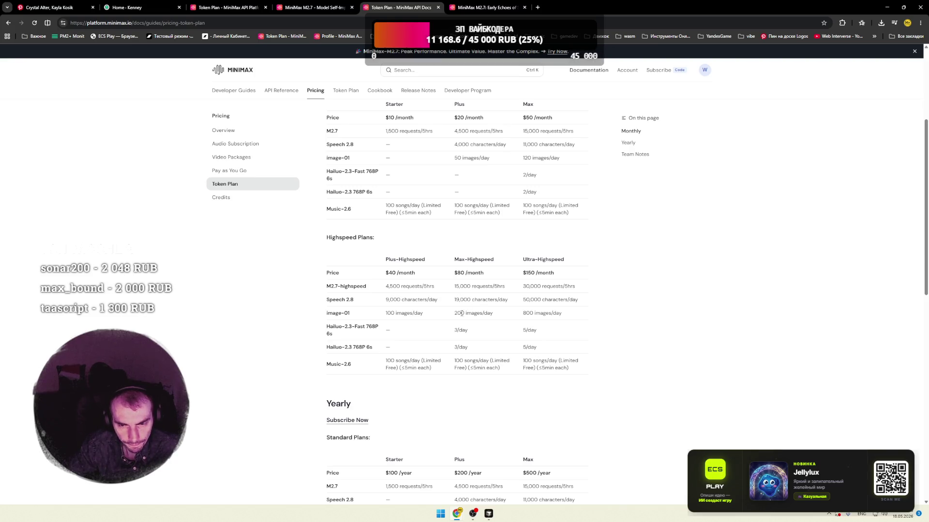
left_click_drag(506, 318, 561, 314)
left_click(564, 317)
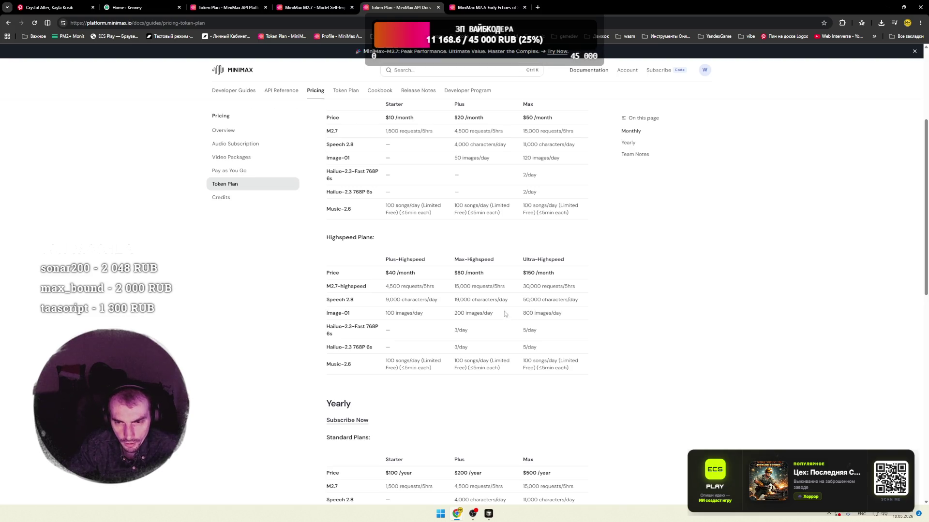
scroll(505, 314, "down", 2)
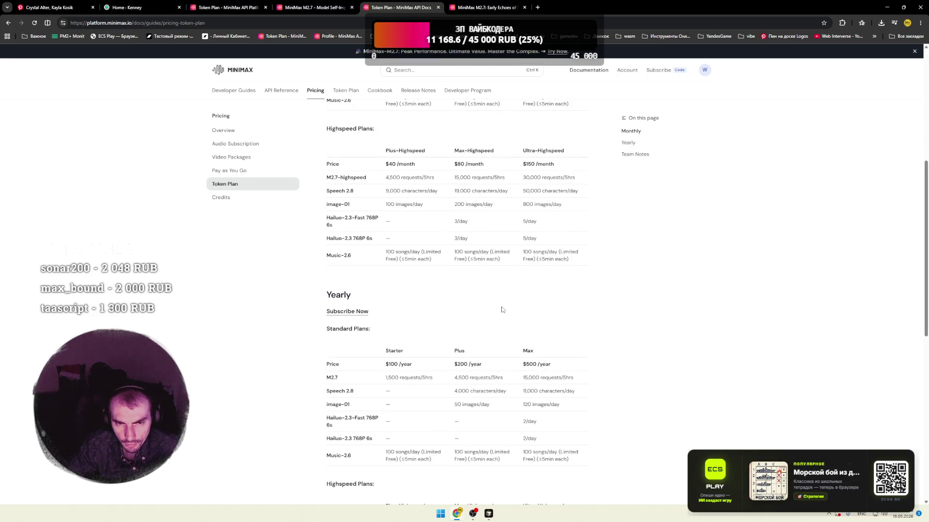
scroll(495, 304, "down", 3)
scroll(488, 305, "down", 2)
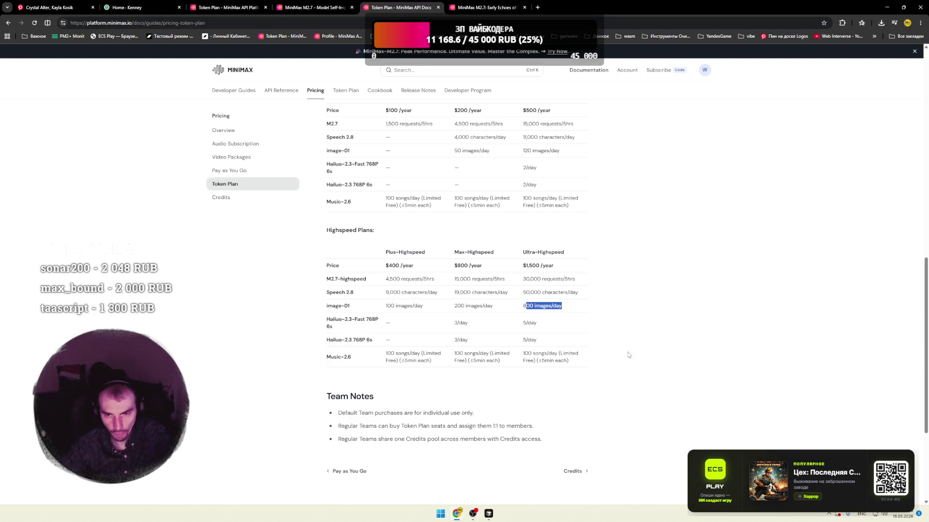
- Look up the Ultra-Highspeed yearly price, then open a blank new tab
double_click(525, 267)
left_click(552, 302)
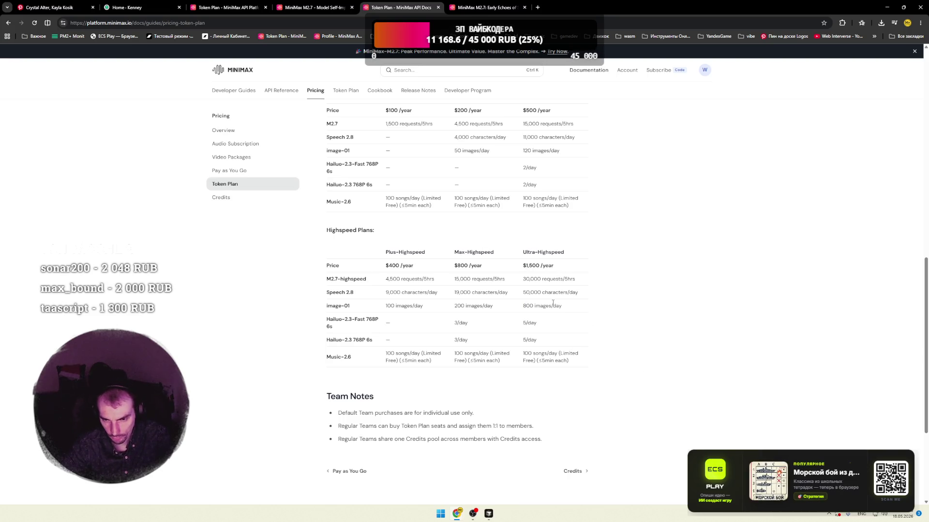
left_click(566, 308)
scroll(567, 308, "down", 3)
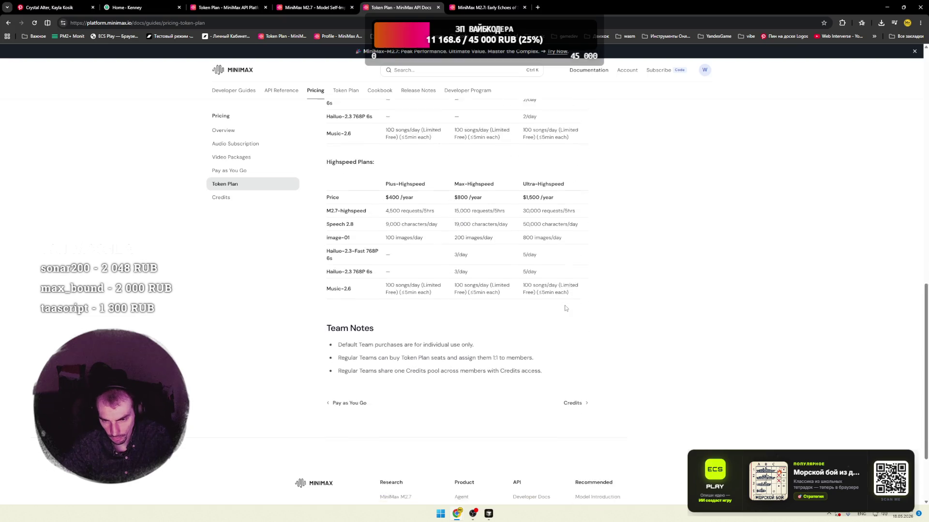
scroll(568, 309, "up", 4)
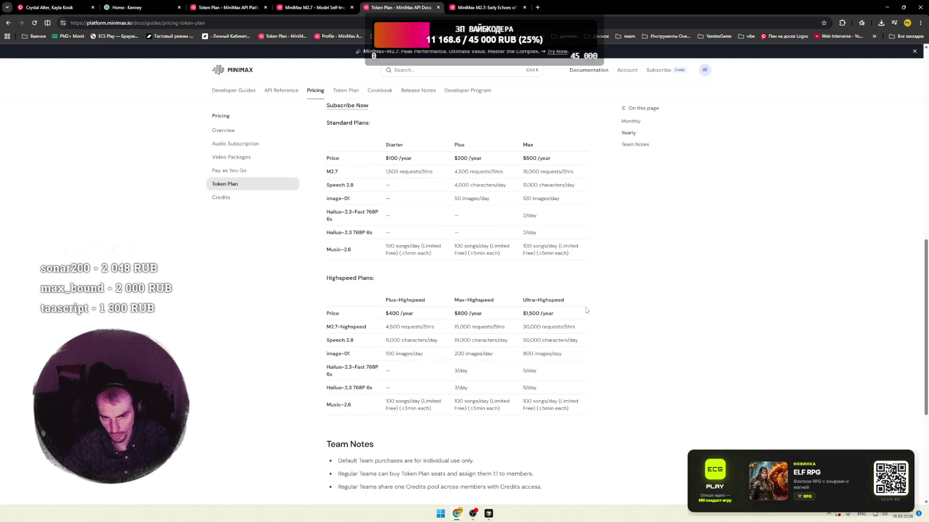
scroll(587, 310, "up", 4)
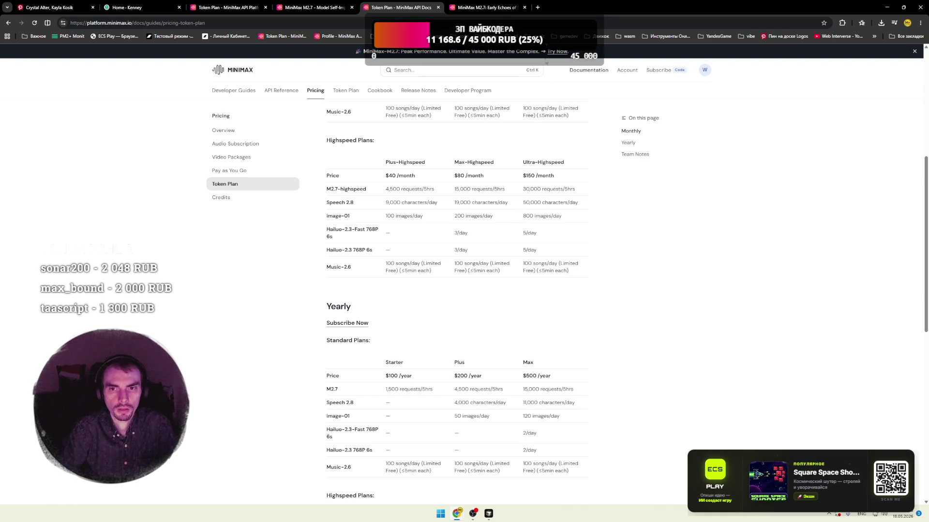
left_click(537, 7)
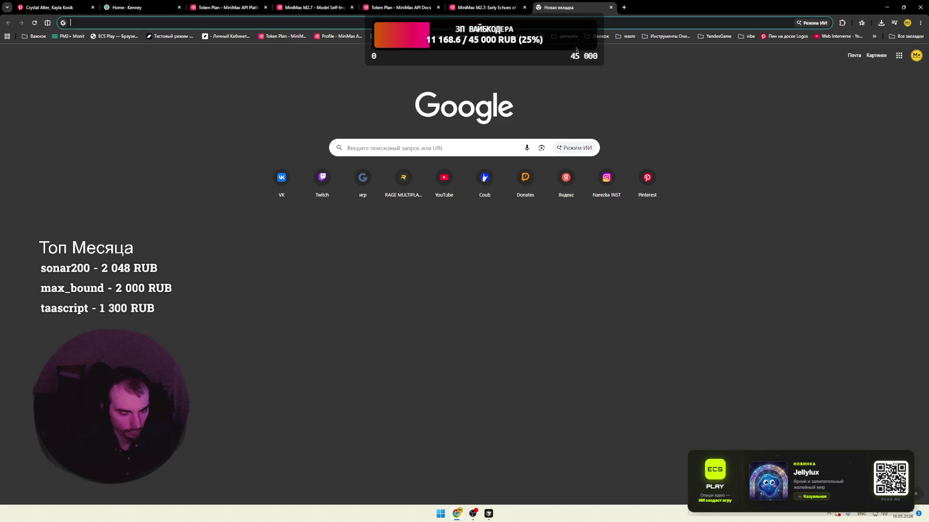
- Google 'api ai с генерацией картинок' and close the forbidden Lovable tab
type("api")
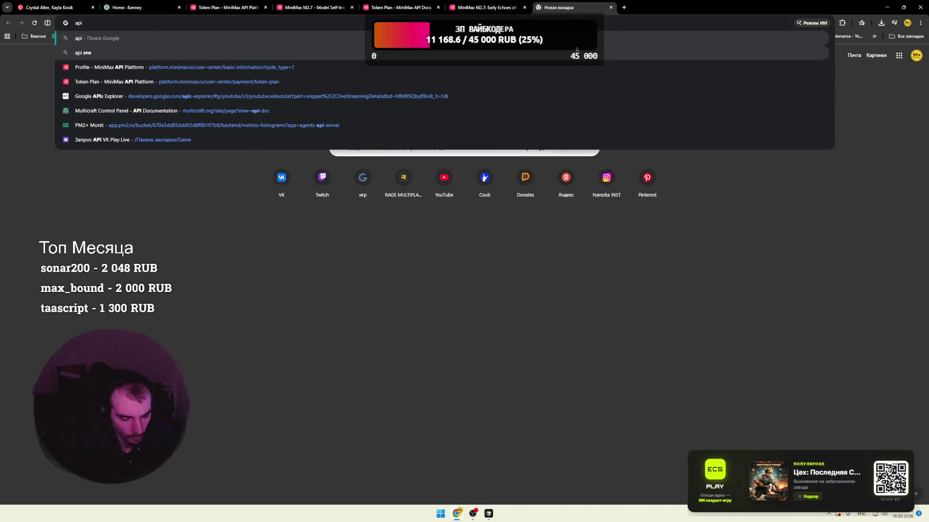
type("ai c re")
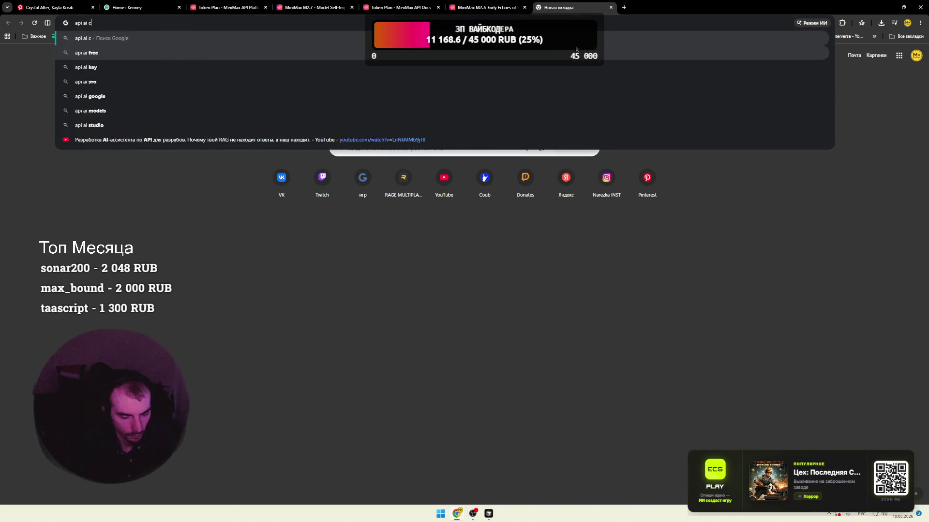
type("нер")
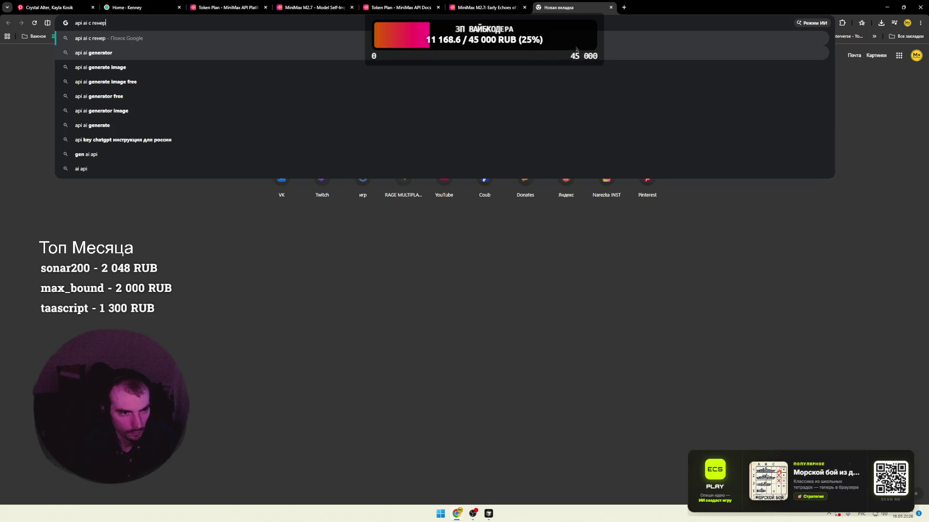
type("ецией")
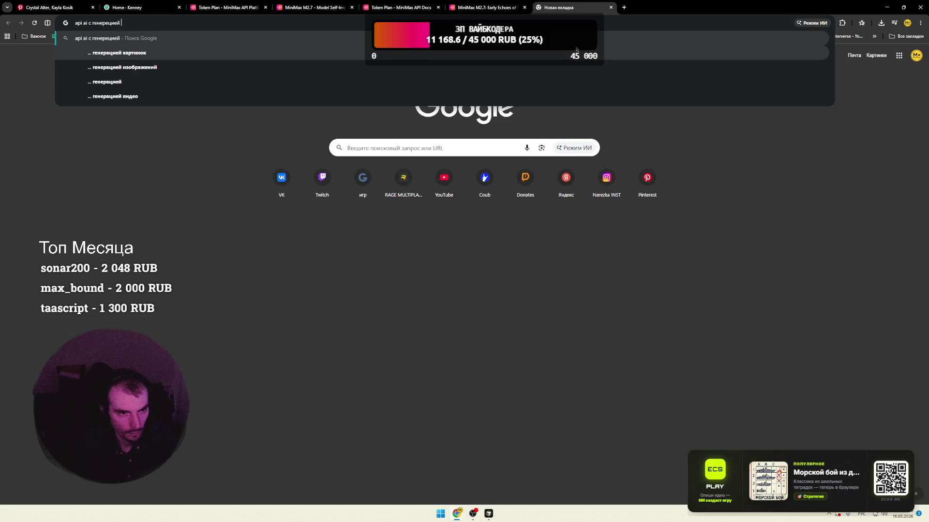
left_click(576, 49)
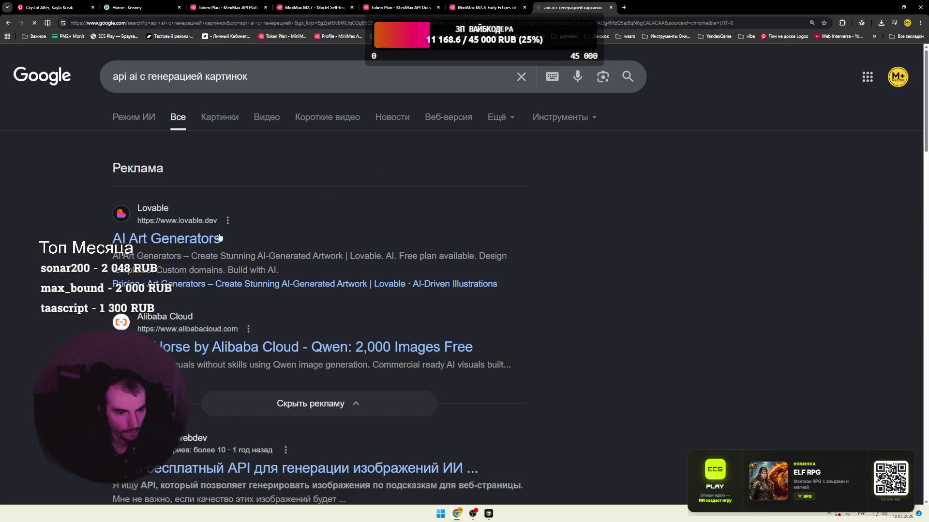
left_click(666, 8)
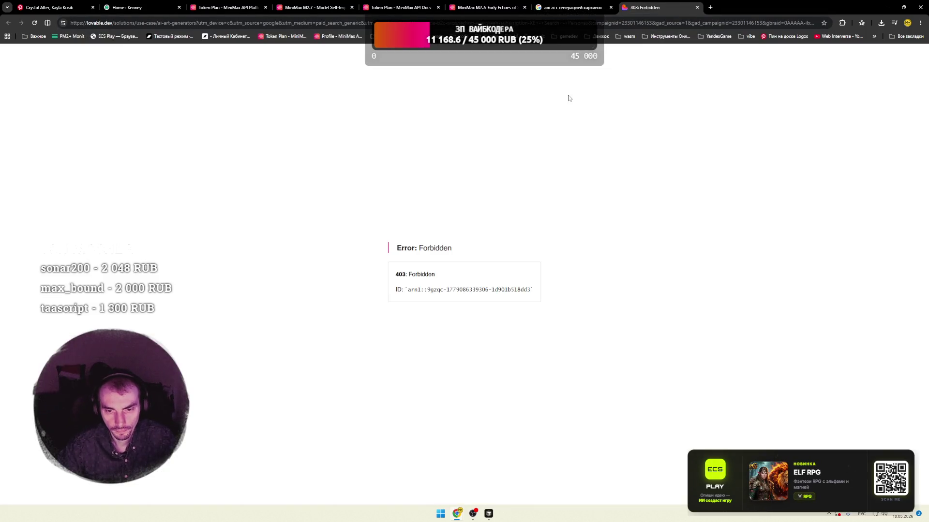
key("ctrl+shift+Tab")
left_click(697, 8)
- Open the GenAPI search result in its own tab and switch to it
scroll(308, 211, "down", 3)
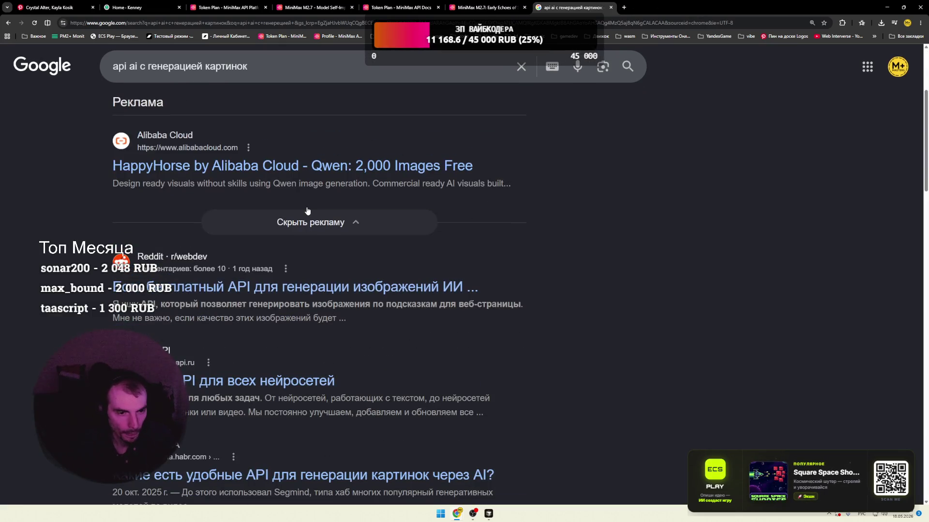
scroll(222, 212, "down", 2)
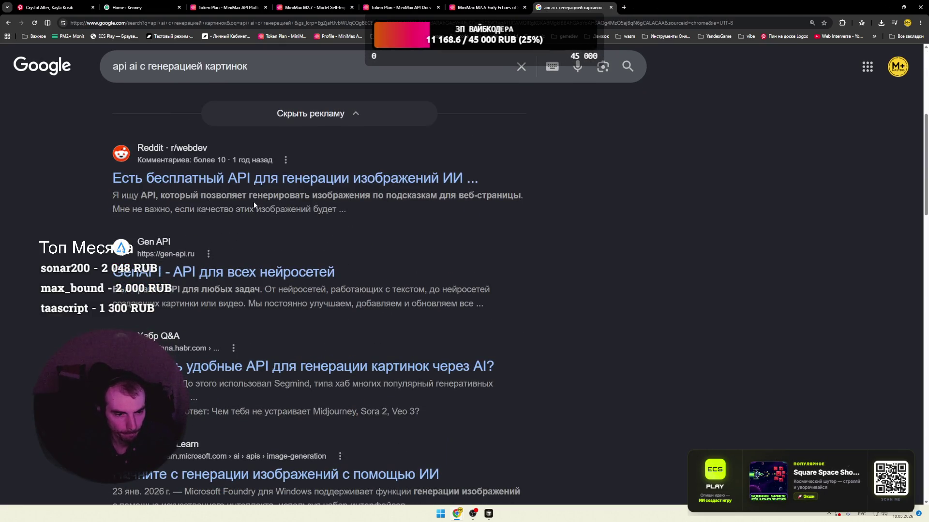
scroll(254, 206, "down", 1)
right_click(240, 242)
left_click(240, 244)
key("ctrl+Tab")
scroll(153, 194, "down", 4)
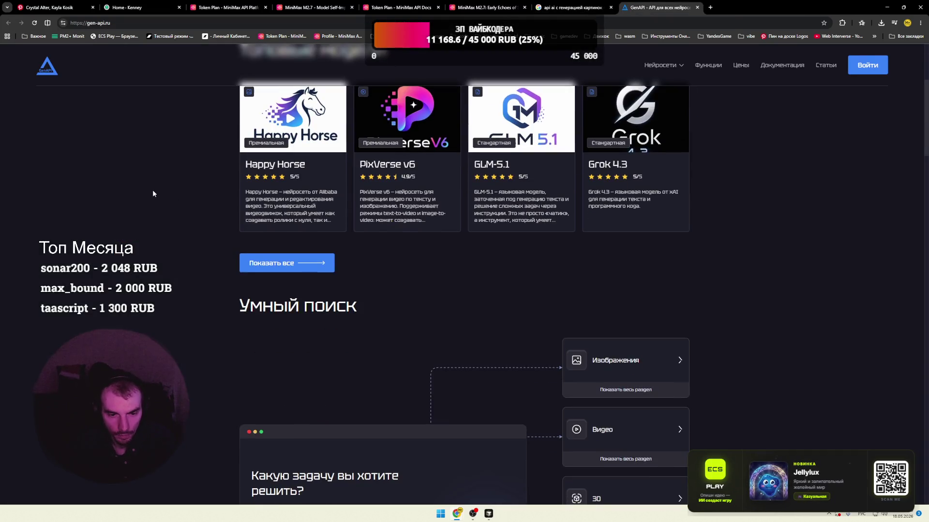
- Browse GenAPI's full Нейросети model catalogue (GPT-5.5 Pro, DeepSeek V4, GPT Image 2), then close the tab
scroll(152, 193, "up", 3)
scroll(152, 194, "down", 2)
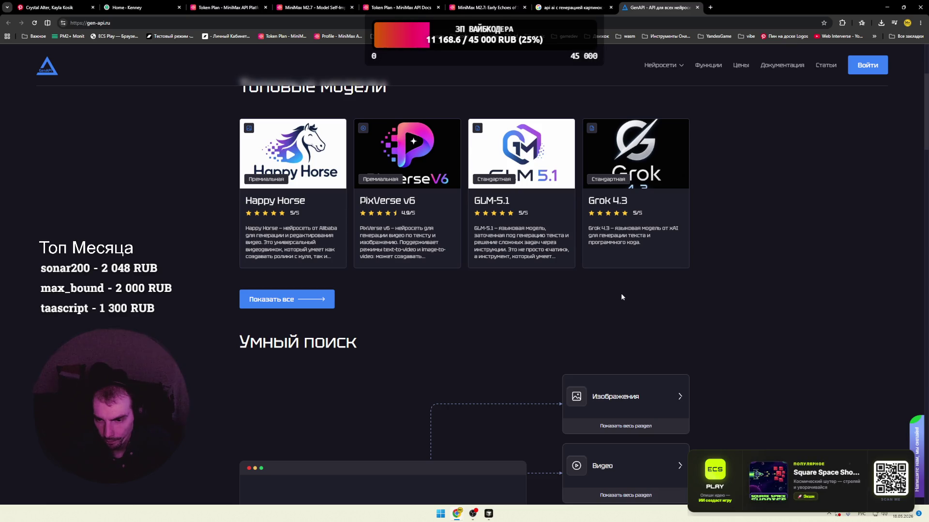
left_click(283, 300)
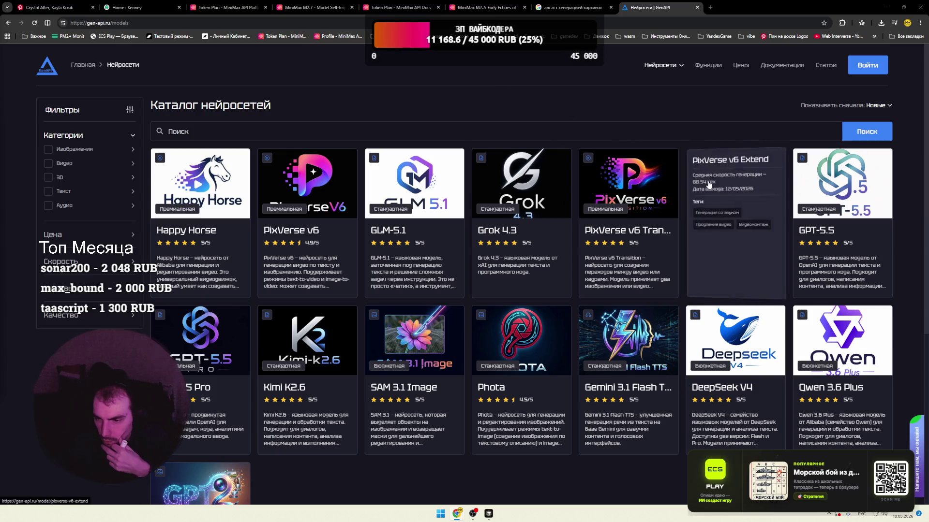
mouse_move(731, 237)
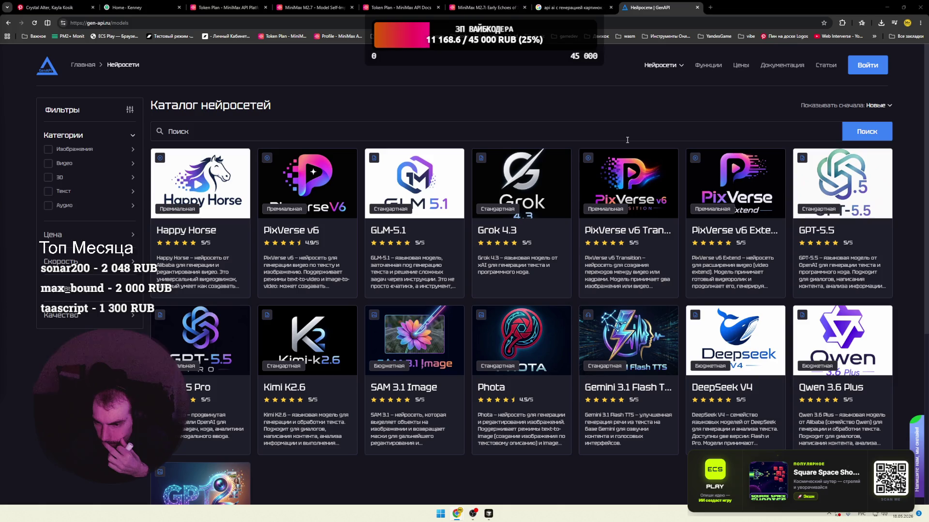
scroll(575, 254, "down", 2)
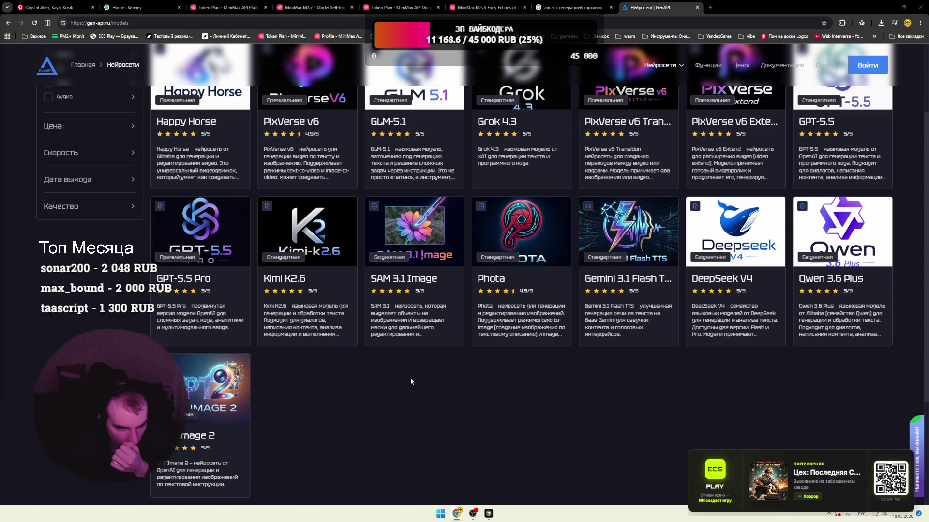
left_click(309, 345)
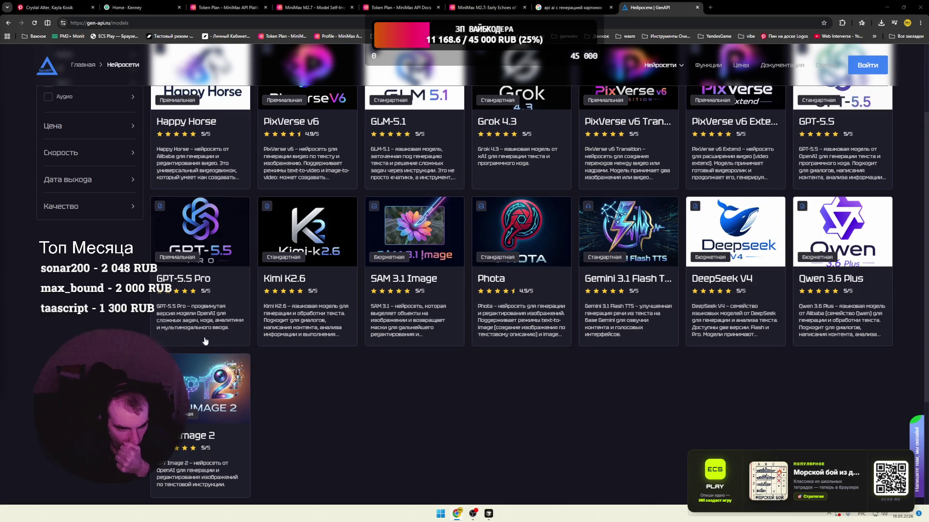
scroll(211, 298, "down", 3)
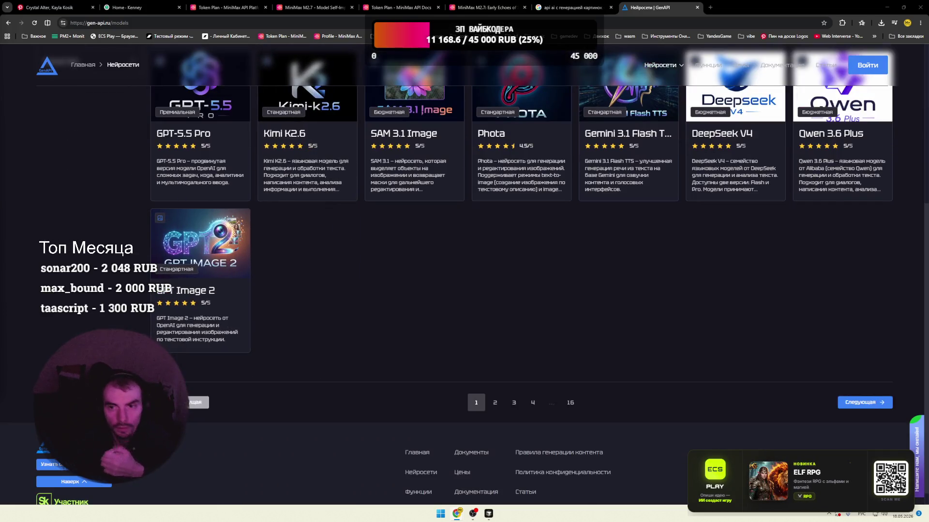
key("ctrl+w")
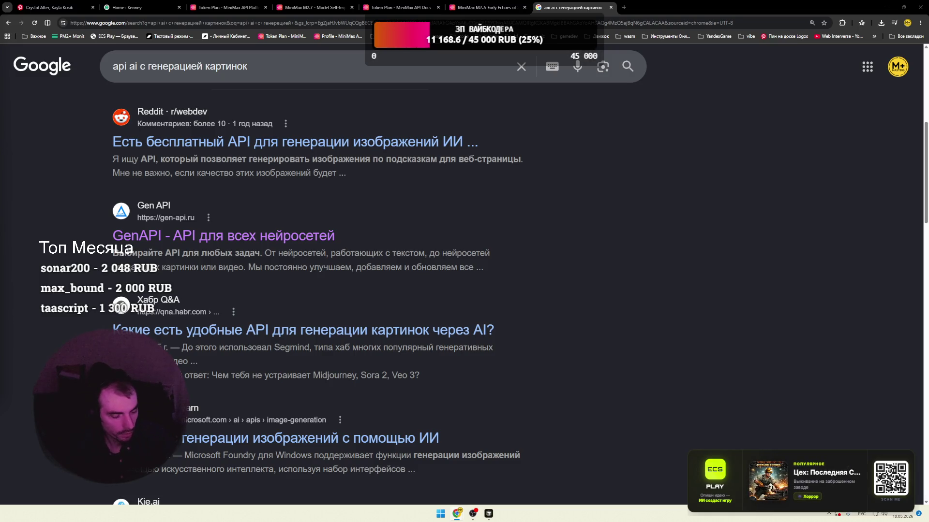
- Search Google for 'bytedance' and open the ByteDance site in a background tab
triple_click(268, 66)
type("bytedance")
key("Return")
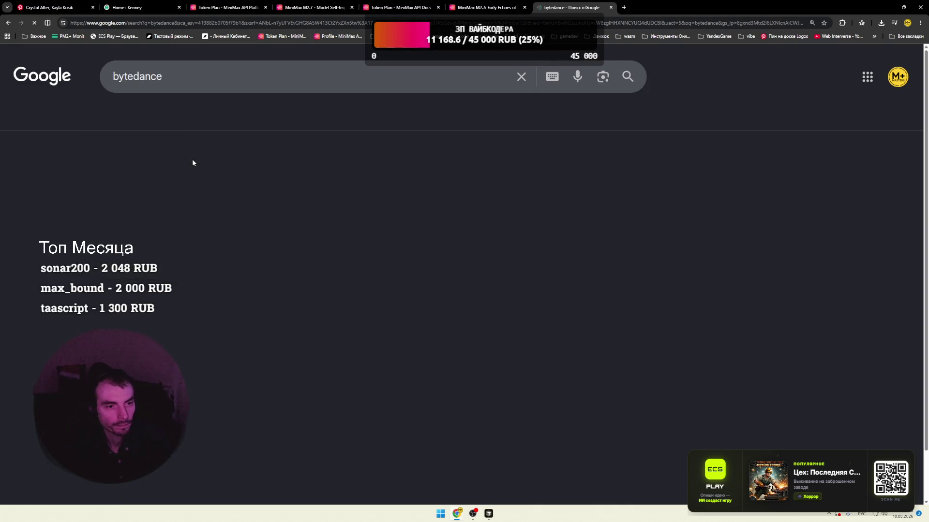
scroll(267, 211, "down", 3)
middle_click(291, 271)
- Check the still-loading ByteDance site, then close its stalled tab
left_click(649, 7)
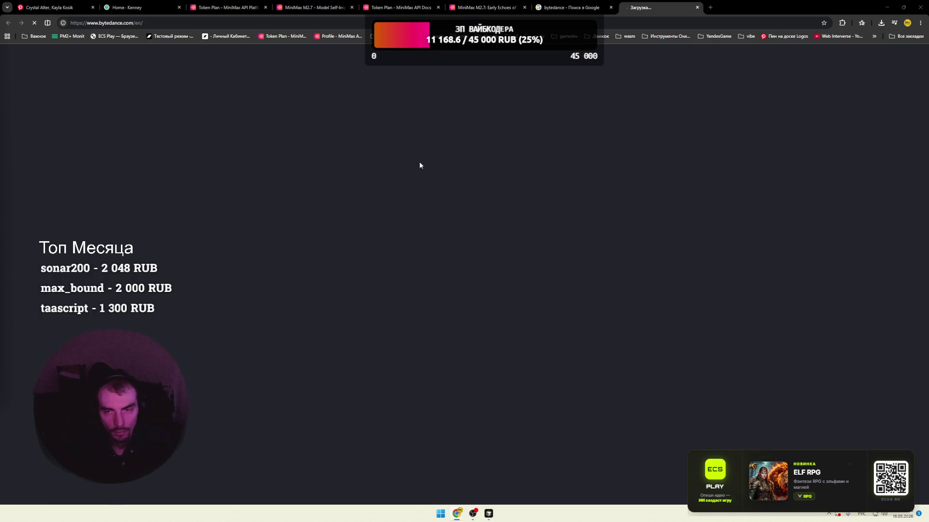
key("ctrl+shift+Tab")
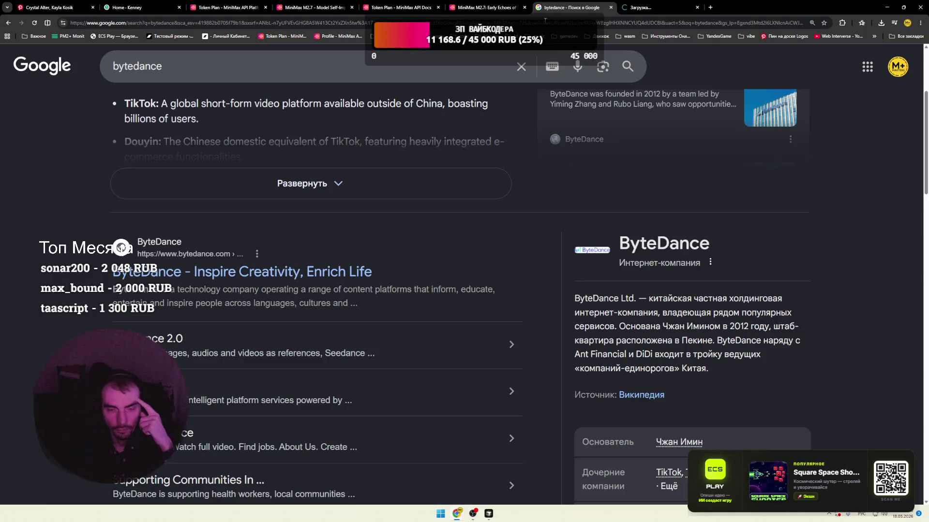
scroll(409, 215, "down", 4)
scroll(409, 216, "down", 5)
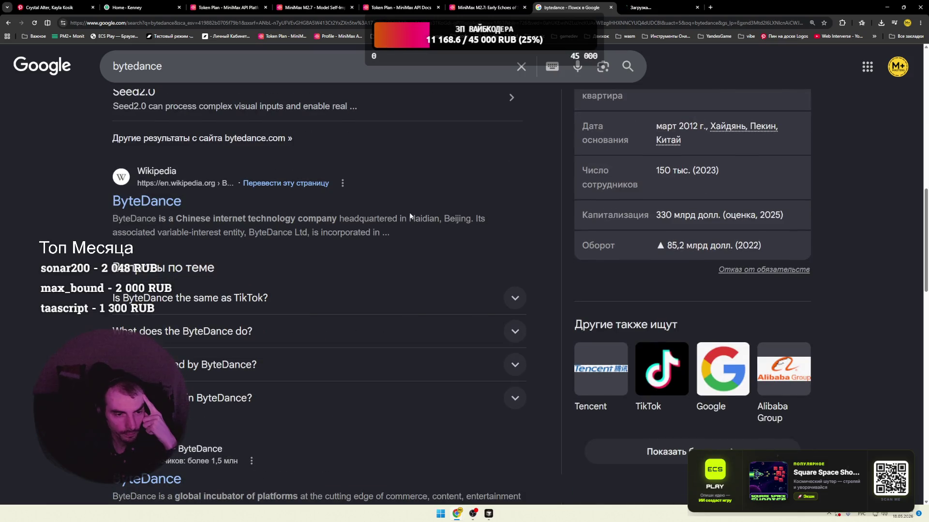
left_click(662, 9)
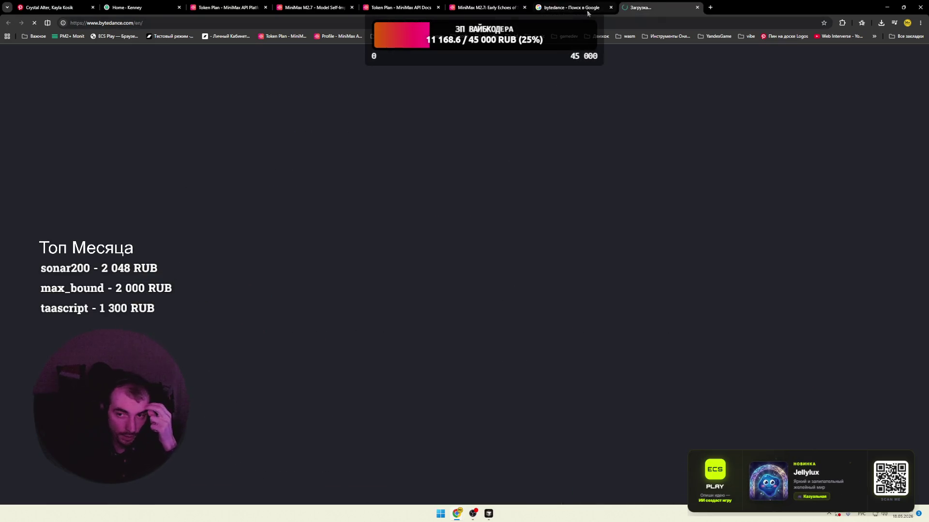
key("ctrl+shift+Tab")
left_click(697, 8)
- Return to the Kenney home page tab and scroll down it
scroll(448, 175, "up", 10)
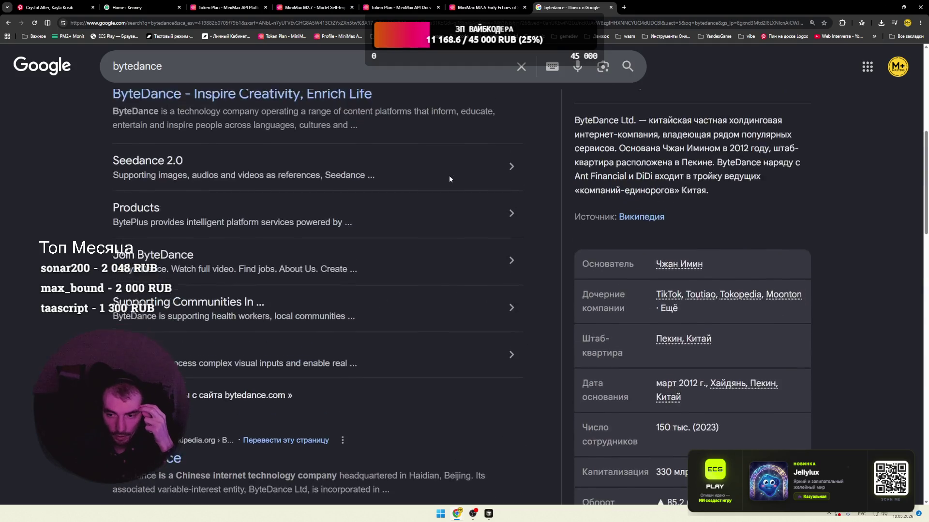
scroll(450, 179, "up", 3)
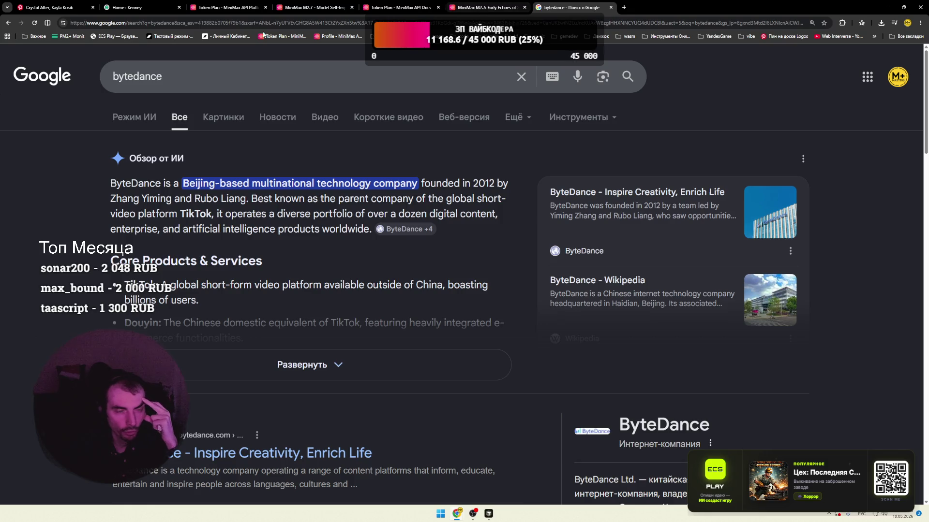
key("ctrl+2")
scroll(296, 150, "down", 5)
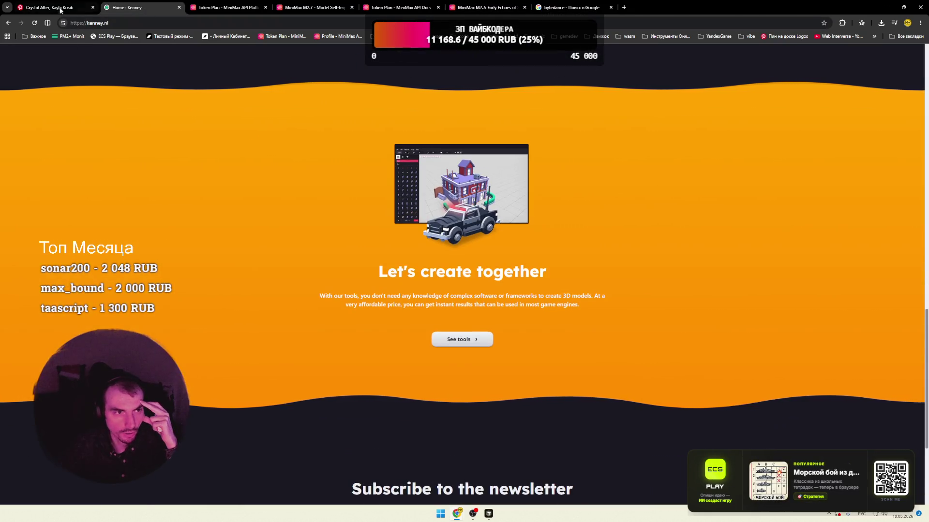
- Open the glowing blue crystals pin from the Crystal Alter pin's related pins
left_click(60, 8)
scroll(382, 168, "down", 10)
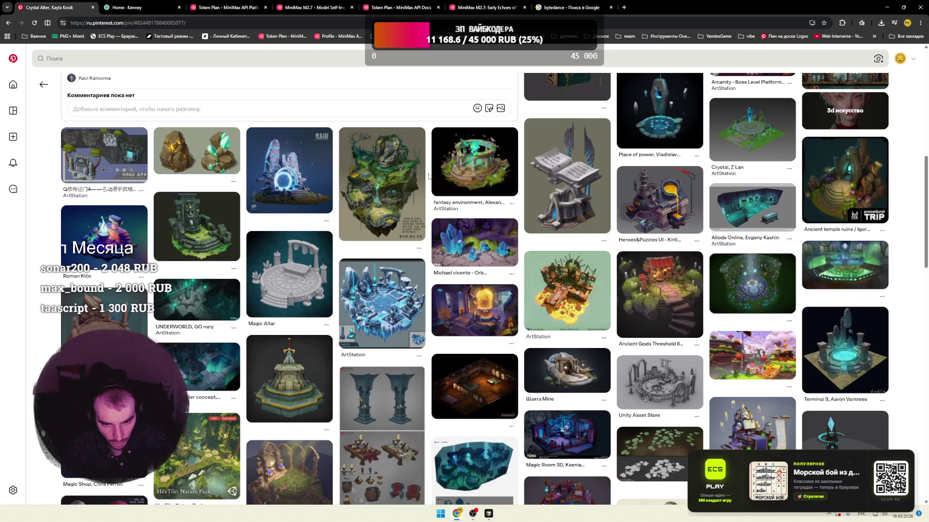
left_click(459, 253)
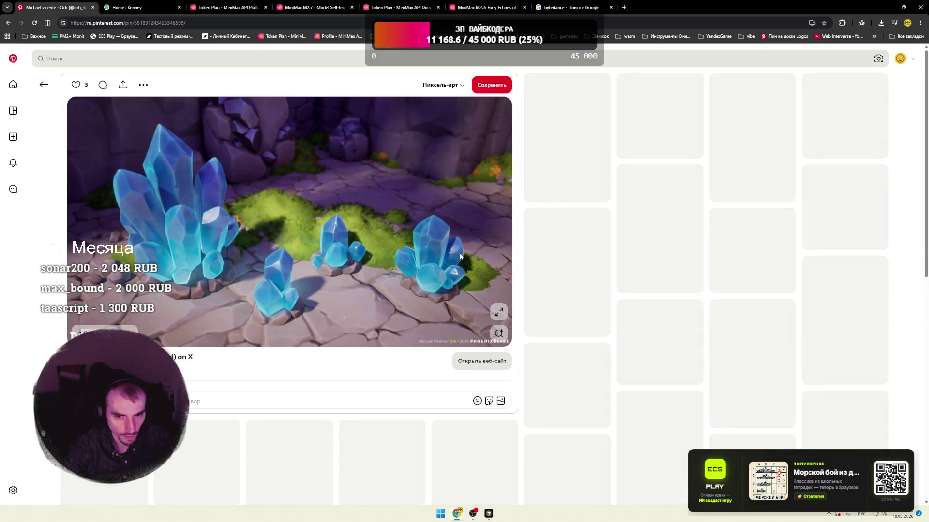
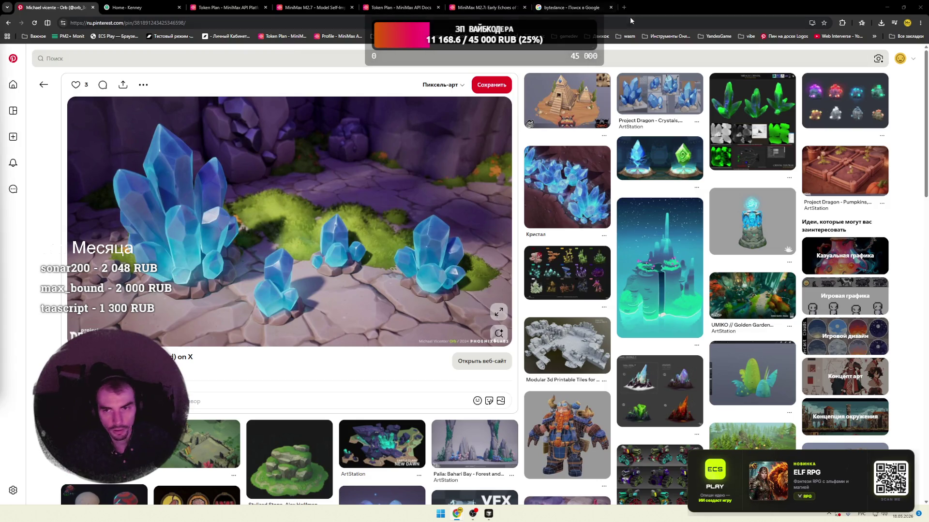
- Search Google for 'black forest labs' and open the bfl.ai result in a new tab
left_click(577, 7)
double_click(137, 76)
type("black forest labs")
key("Return")
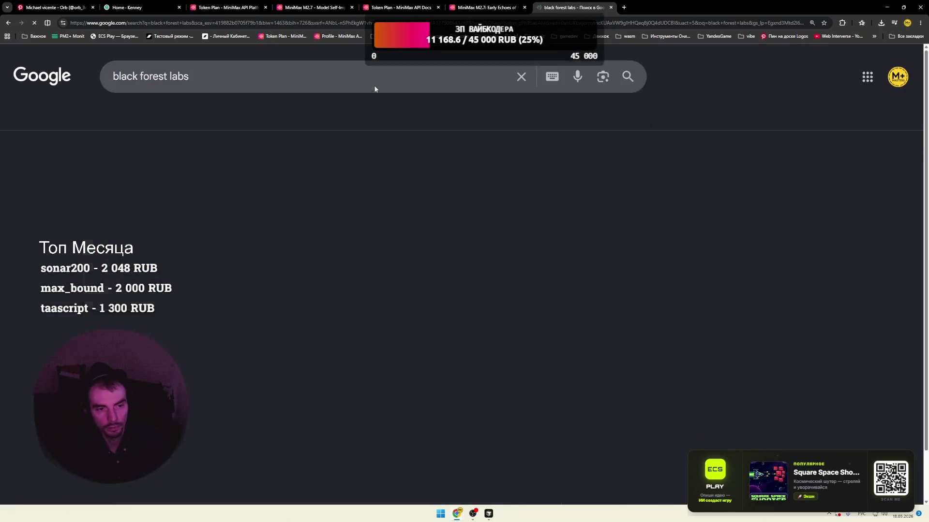
middle_click(319, 186)
- Check that bfl.ai has loaded, then return to the MiniMax M2.7 article
left_click(654, 8)
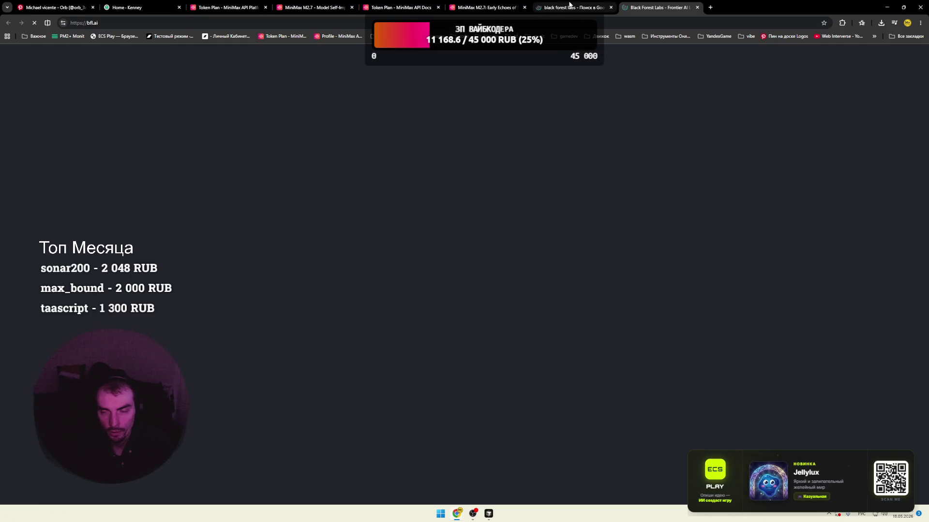
left_click(570, 6)
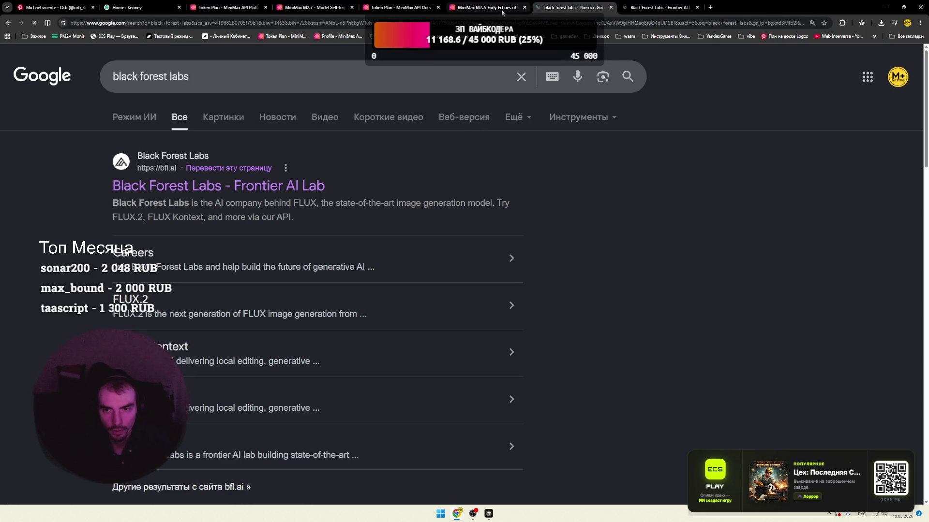
left_click(646, 6)
left_click(575, 7)
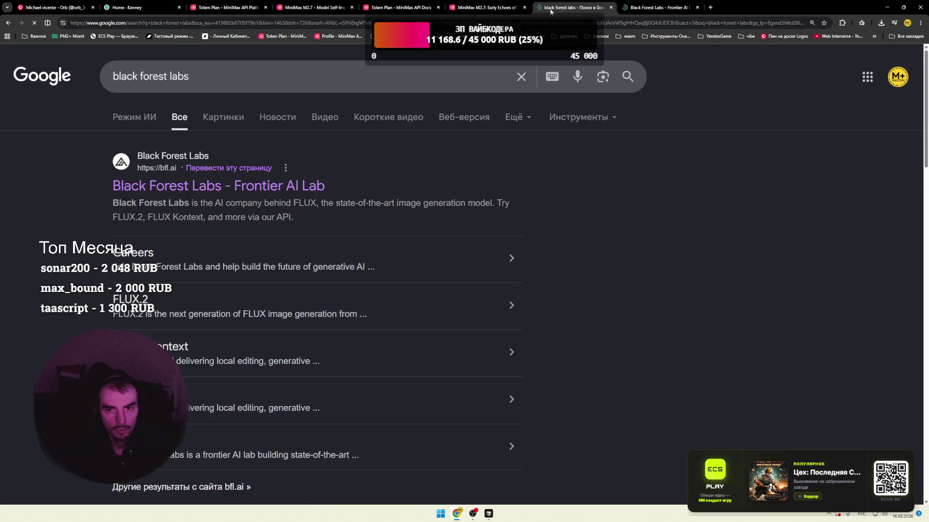
left_click(501, 8)
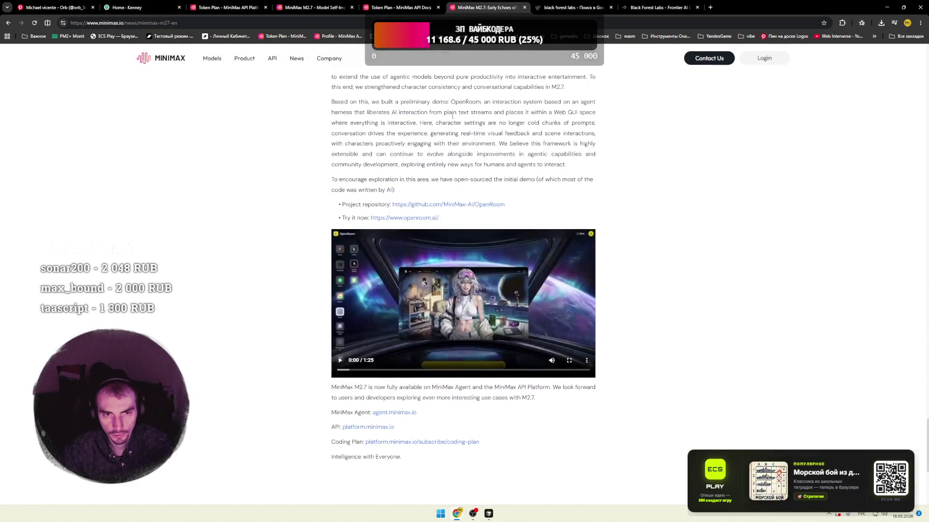
- Review the Token Plan pricing tables, including the Hailuo-2.3-Fast and Music-2.6 rows
left_click(401, 7)
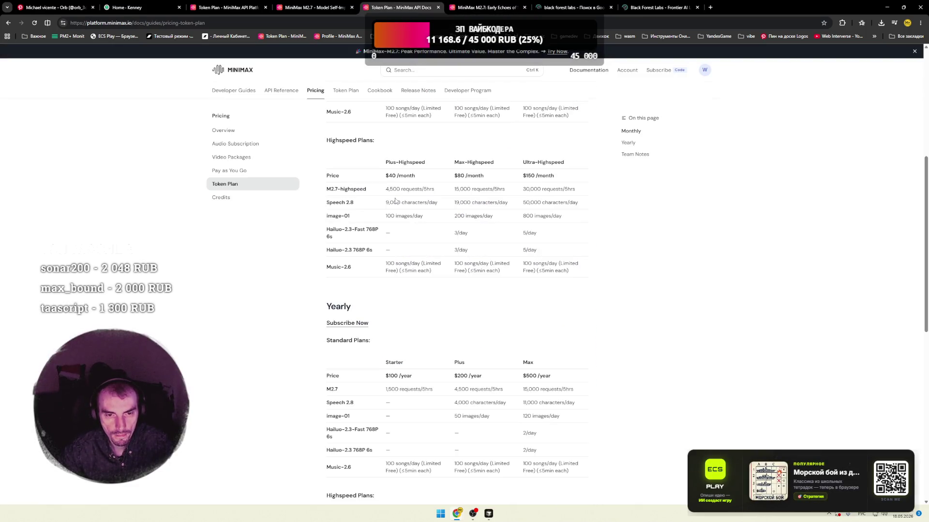
left_click_drag(326, 228, 367, 240)
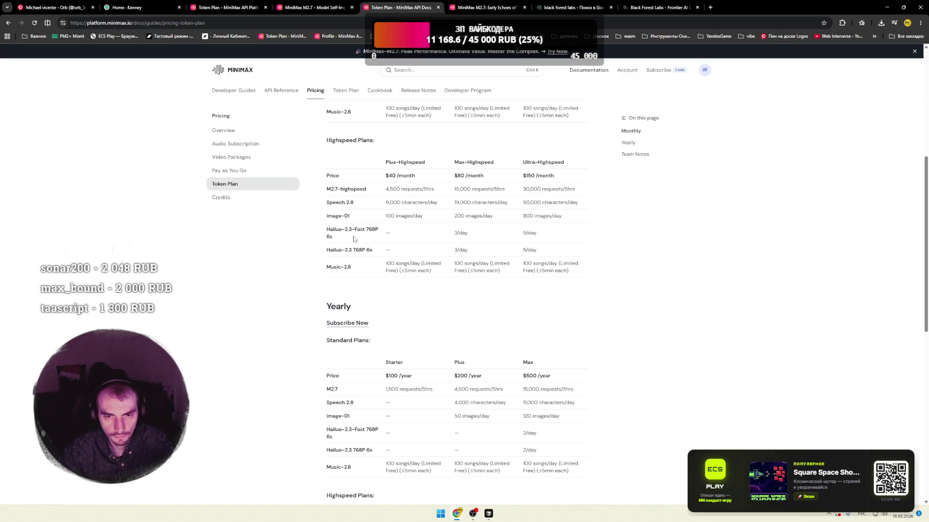
left_click_drag(419, 163, 394, 163)
scroll(401, 231, "up", 5)
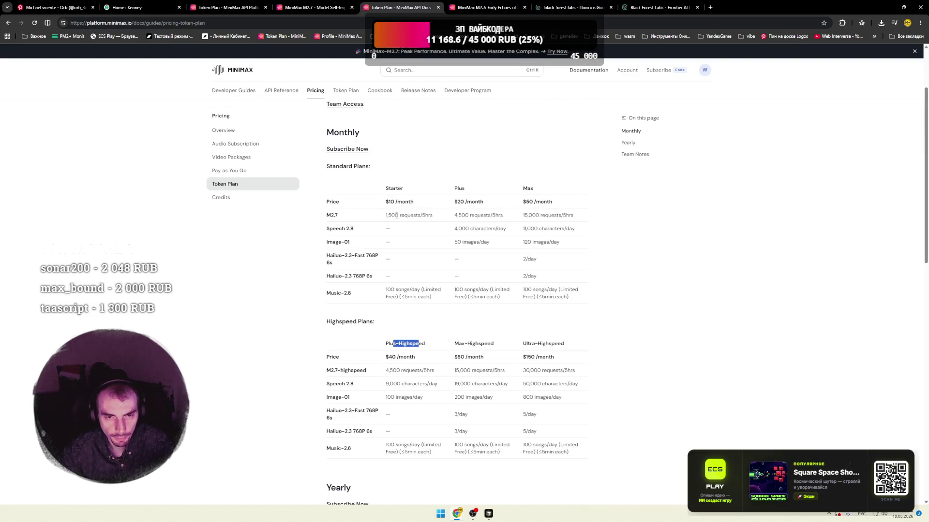
scroll(401, 231, "down", 3)
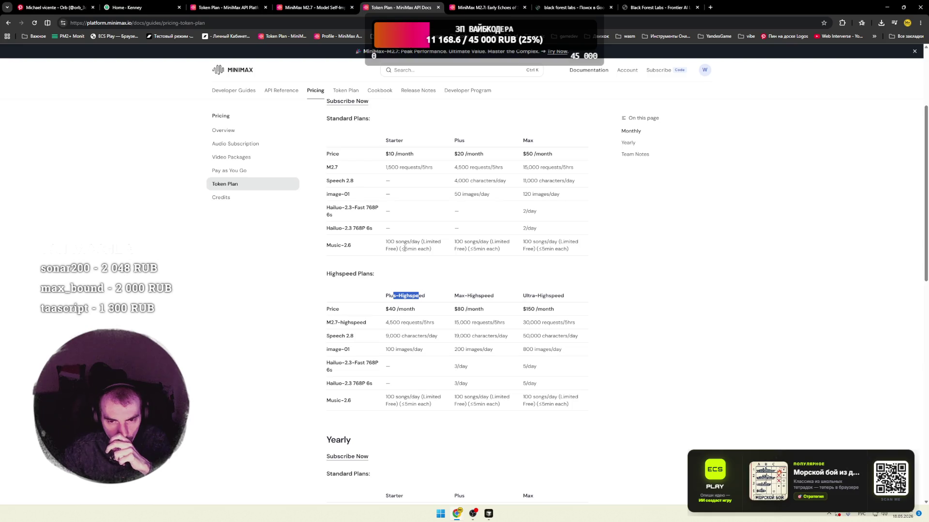
left_click_drag(382, 245, 564, 250)
left_click(563, 250)
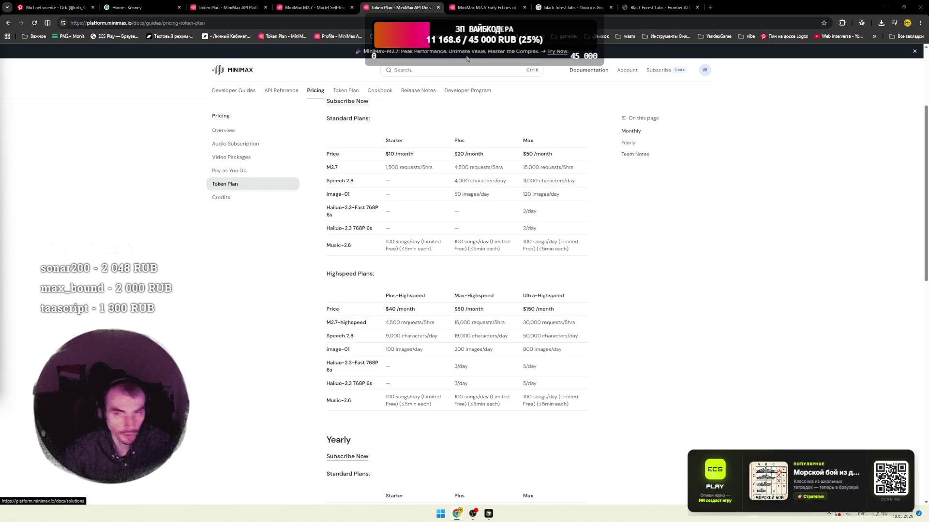
- Try gamsgo.com/ai/pricing, then close the GamsGo, Black Forest Labs and search tabs
left_click(710, 7)
type("gamsgo.com/ai/pricing")
key("Return")
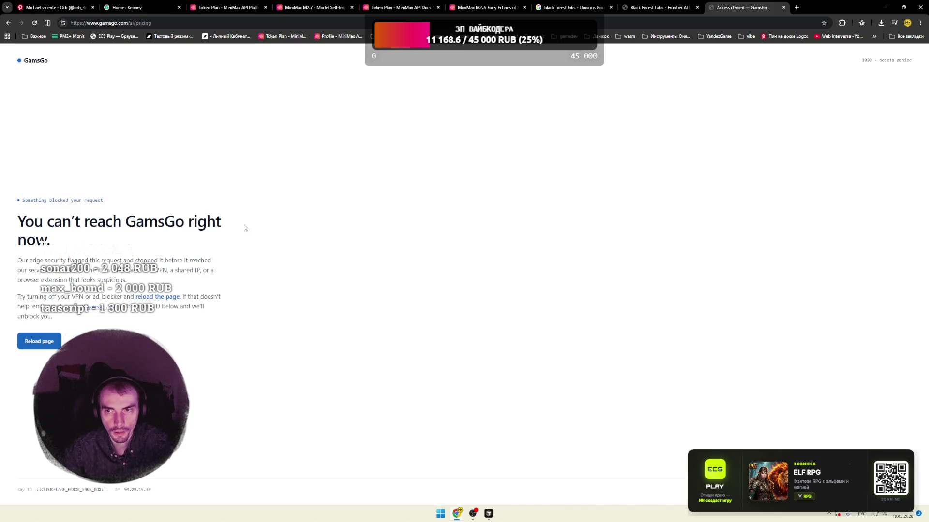
left_click(784, 8)
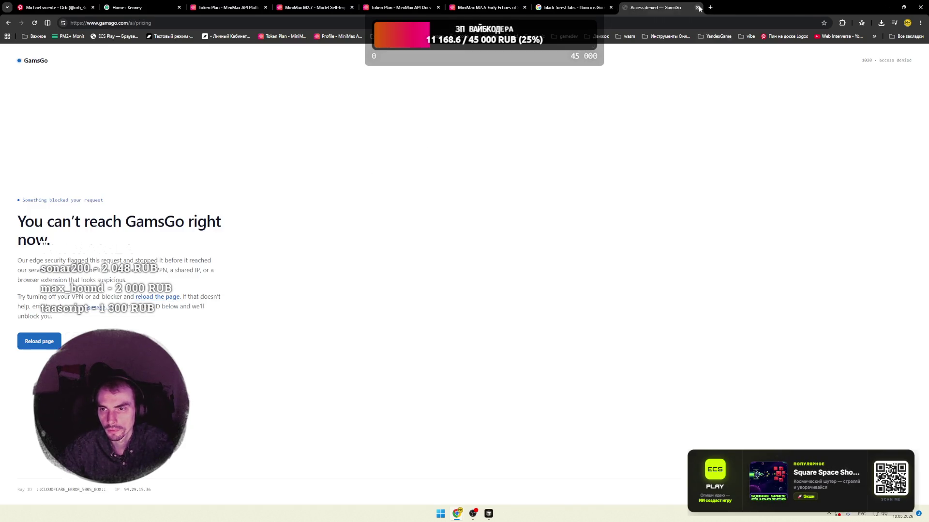
left_click(697, 8)
left_click(611, 7)
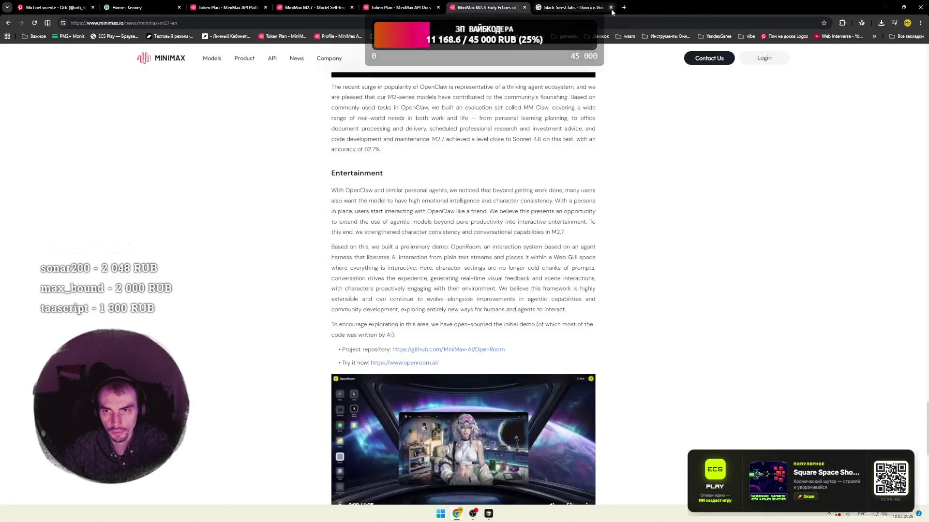
- Go back through the Token Plan and Kenney tabs to the Pinterest Orb pin
left_click(242, 9)
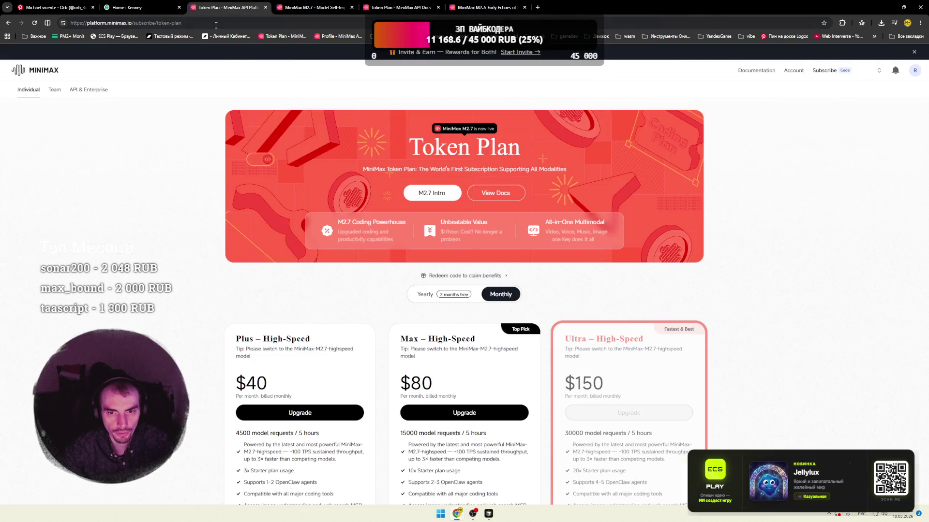
left_click(140, 7)
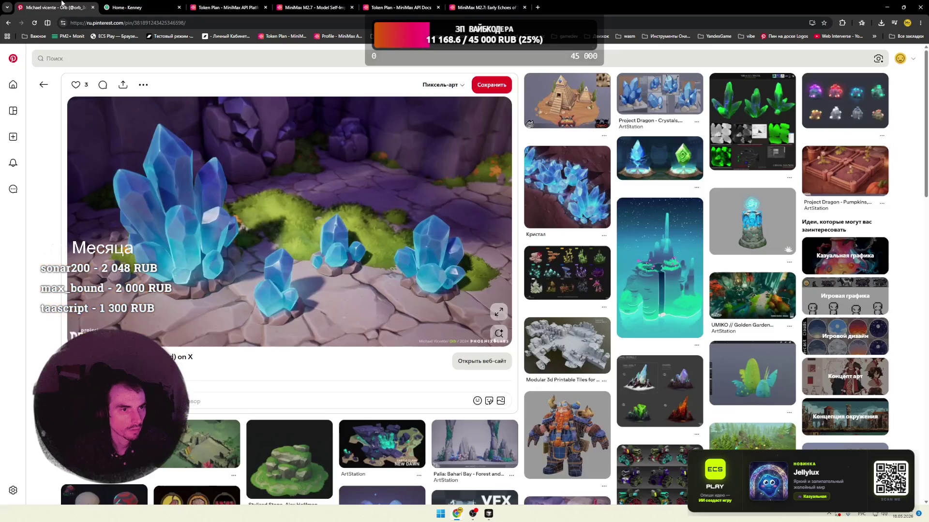
left_click(58, 8)
scroll(338, 184, "down", 3)
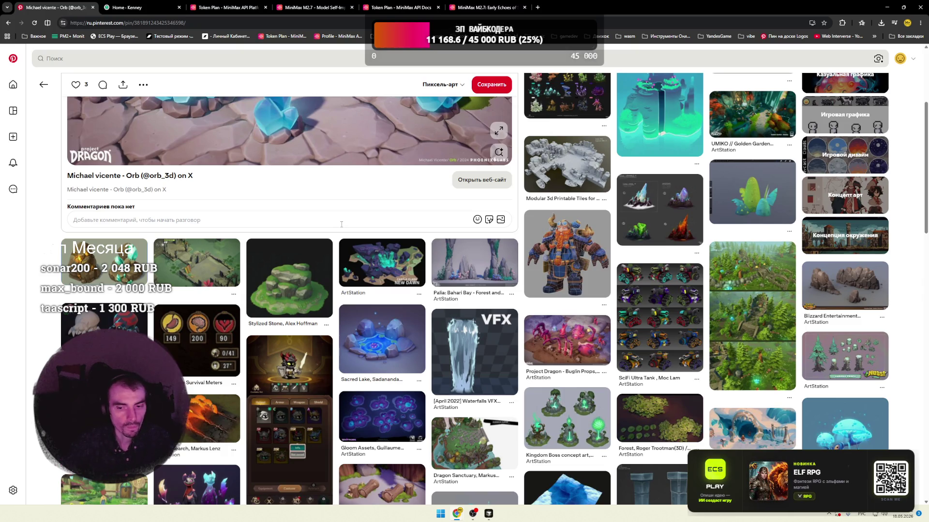
- Scroll far down the related stylized pins and open the brown low-poly rocks pin
scroll(341, 224, "down", 3)
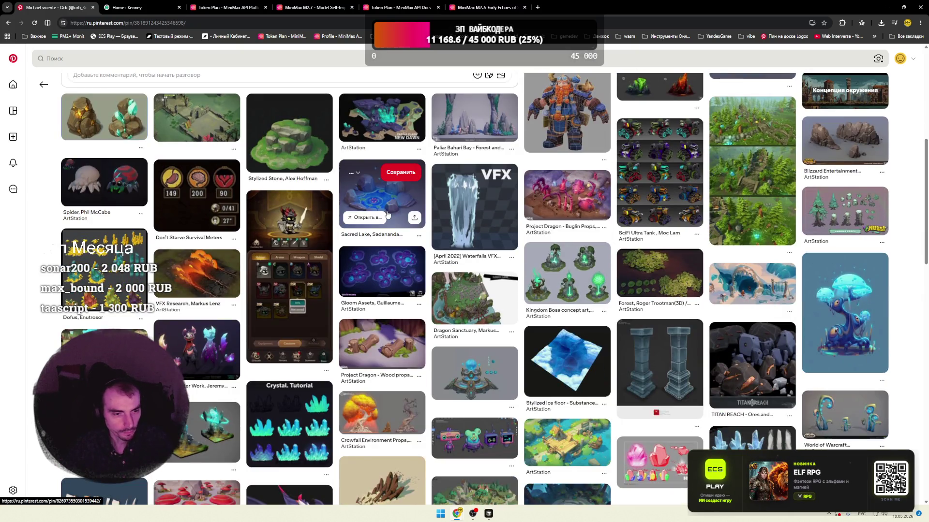
scroll(387, 214, "down", 2)
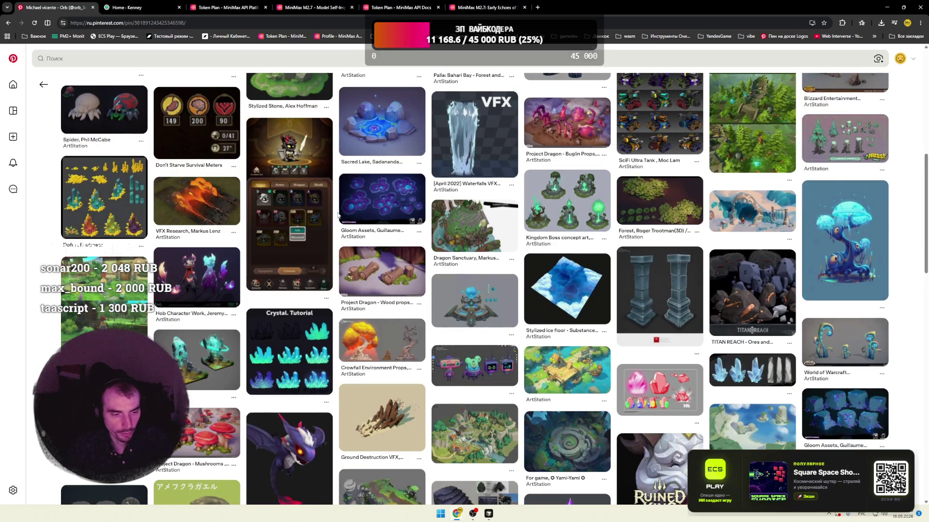
scroll(338, 214, "down", 4)
scroll(338, 214, "down", 3)
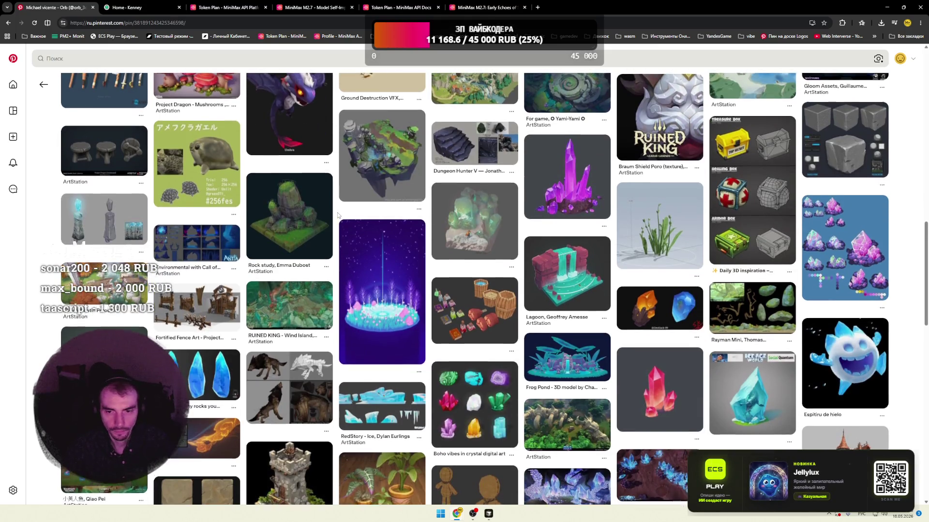
scroll(337, 215, "down", 5)
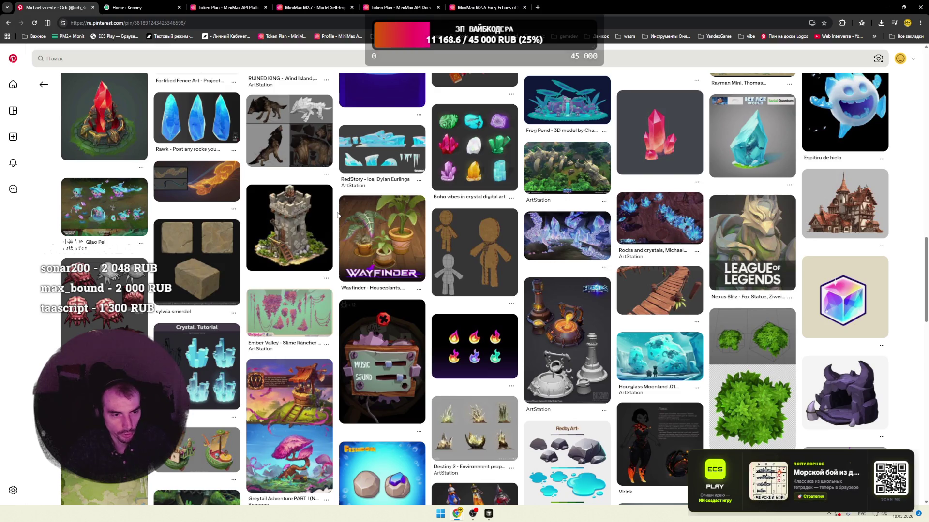
scroll(338, 214, "down", 3)
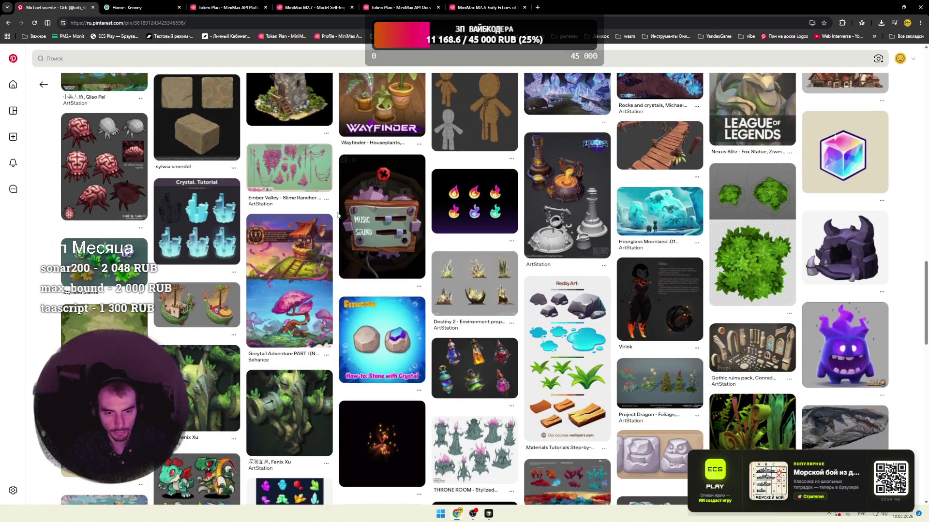
scroll(338, 214, "down", 4)
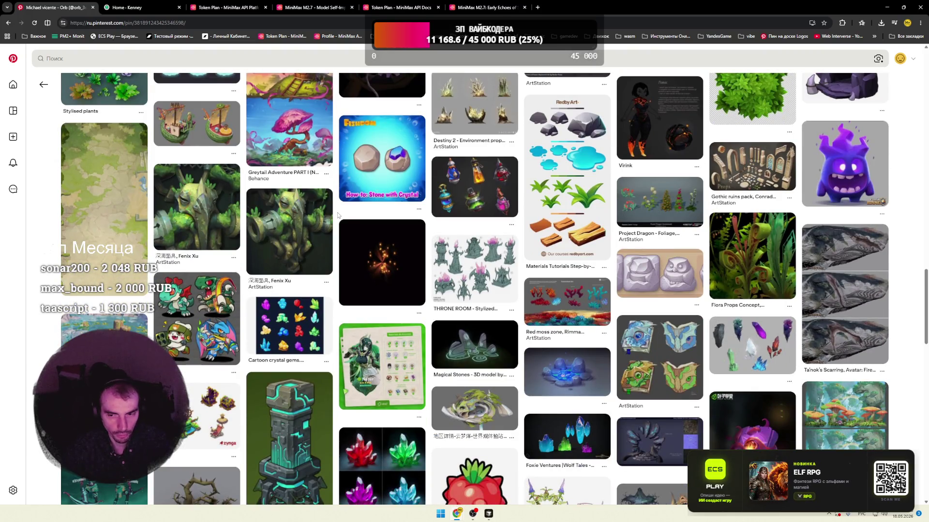
scroll(337, 215, "down", 4)
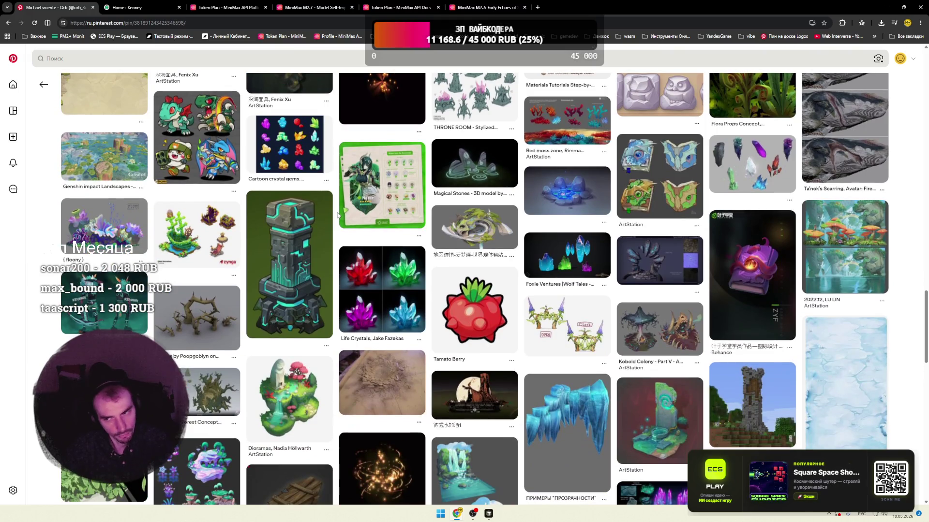
scroll(337, 215, "down", 3)
scroll(338, 214, "down", 5)
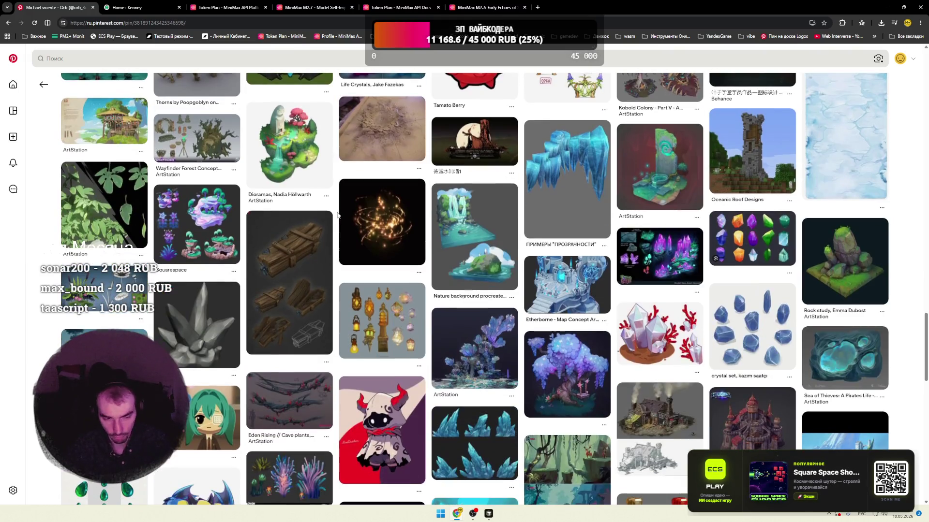
scroll(338, 214, "down", 4)
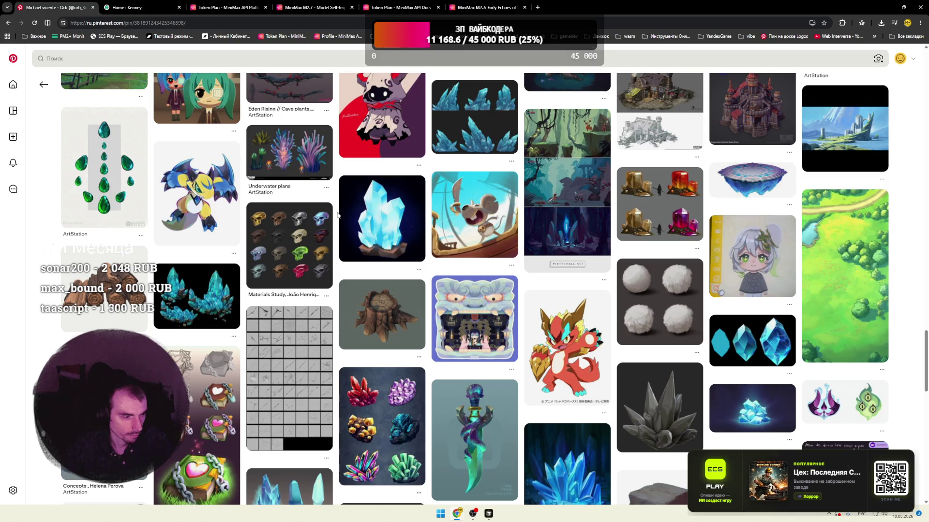
scroll(338, 215, "down", 4)
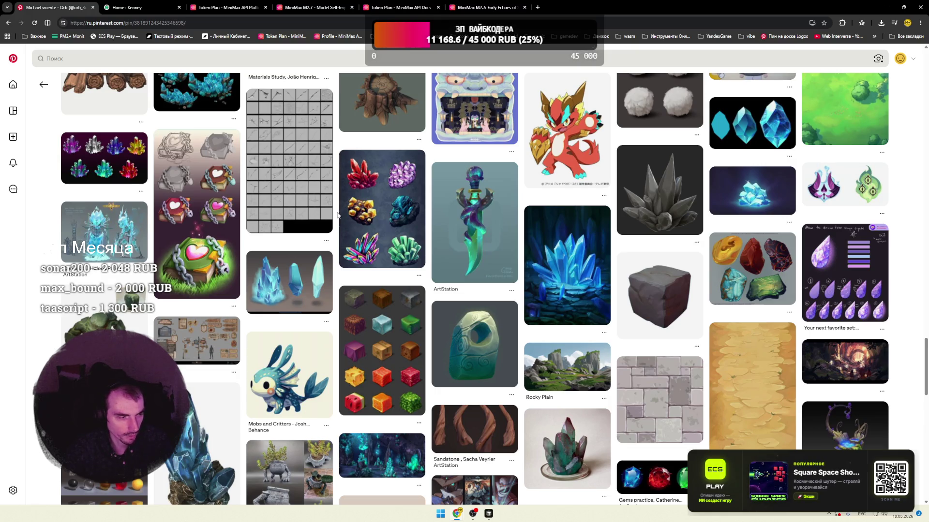
scroll(338, 216, "down", 4)
scroll(338, 215, "down", 5)
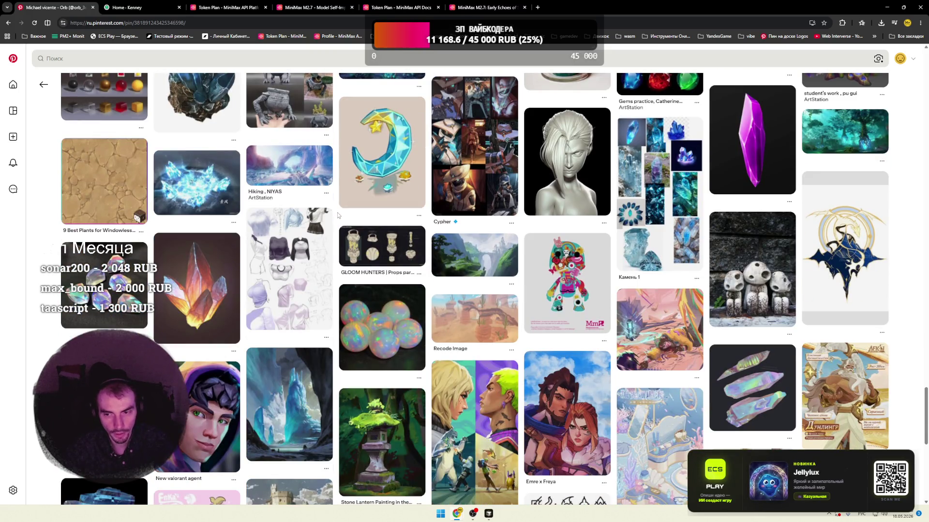
scroll(337, 213, "down", 4)
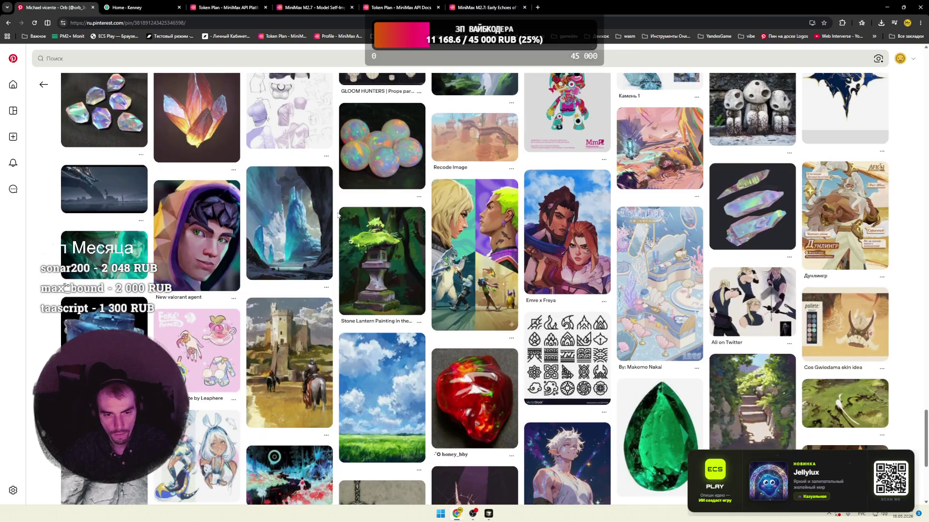
scroll(338, 215, "down", 2)
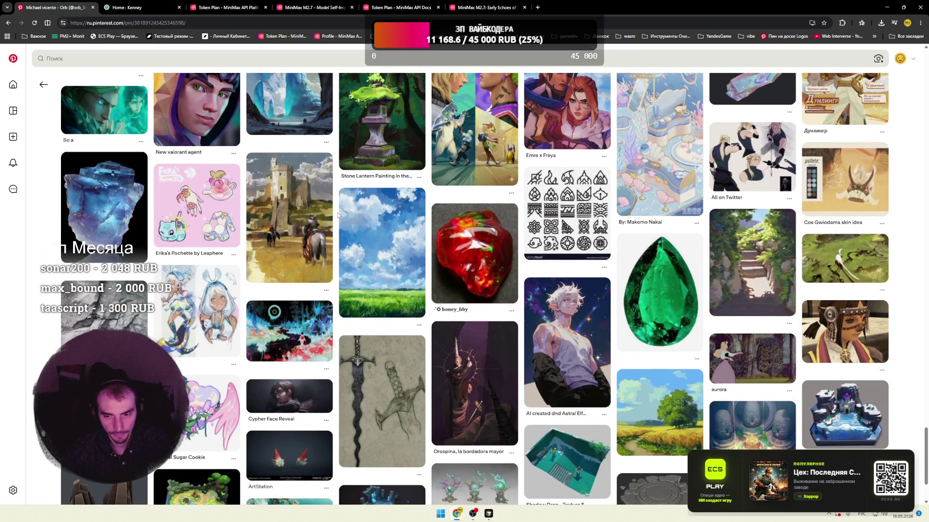
scroll(338, 214, "down", 3)
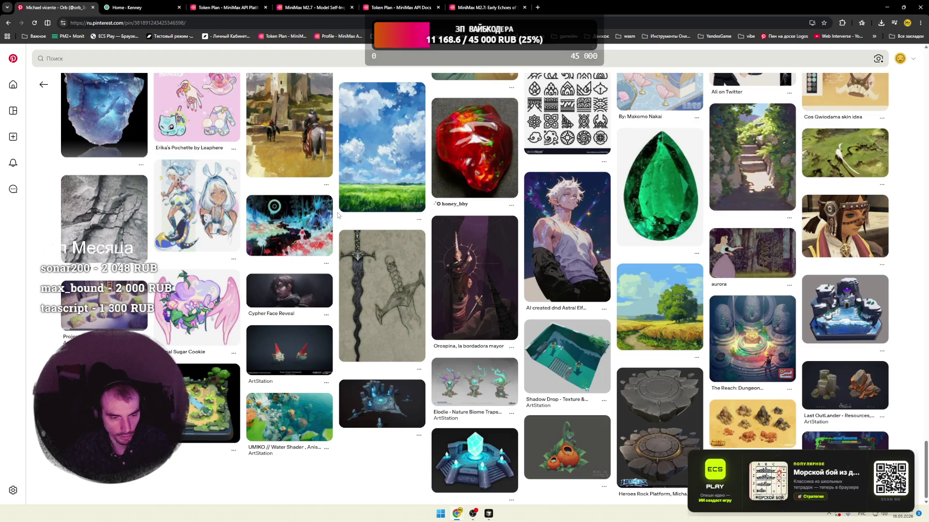
left_click(845, 385)
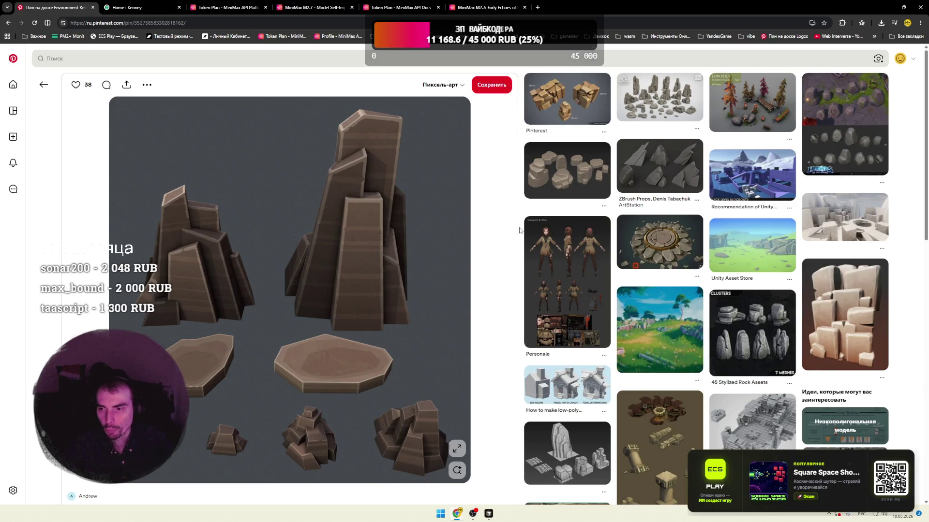
- Scroll the related rock pins and open the low-poly grey mech robot pin
scroll(519, 230, "down", 3)
scroll(520, 233, "down", 3)
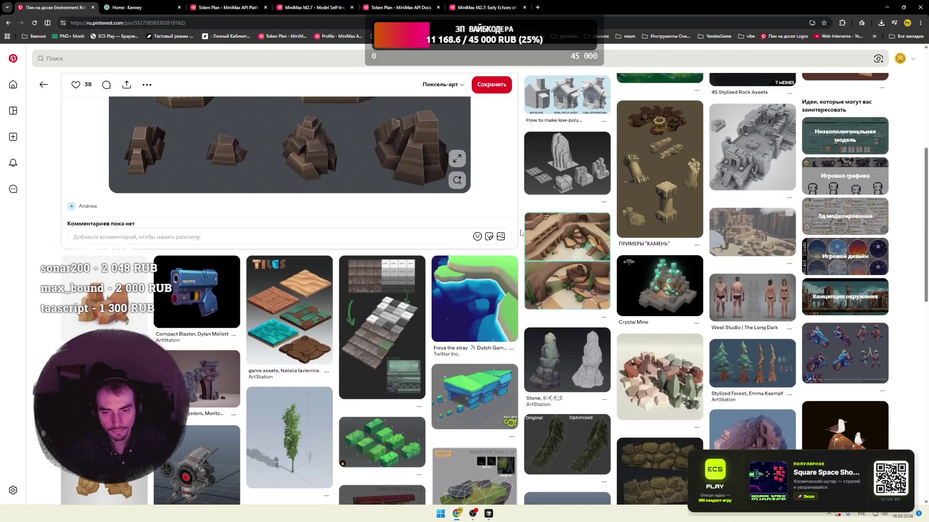
scroll(522, 237, "down", 3)
scroll(522, 237, "down", 3)
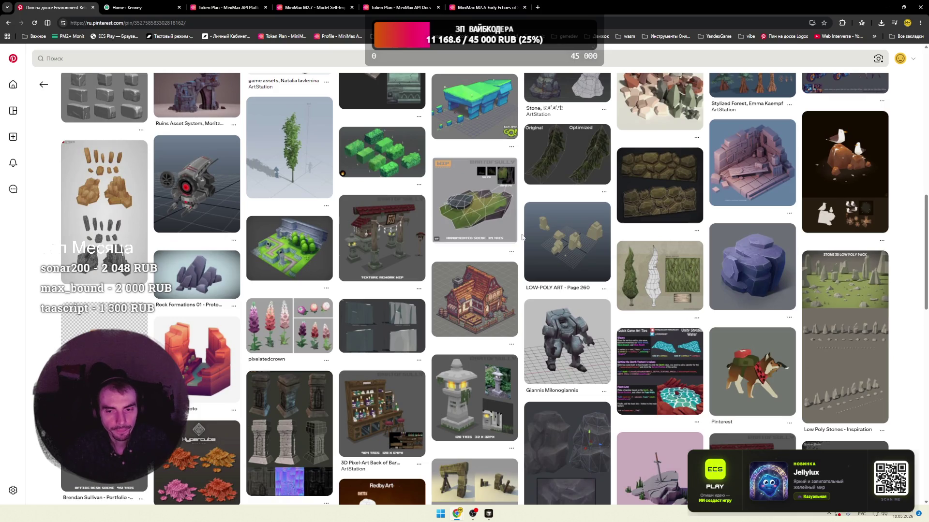
scroll(522, 237, "down", 3)
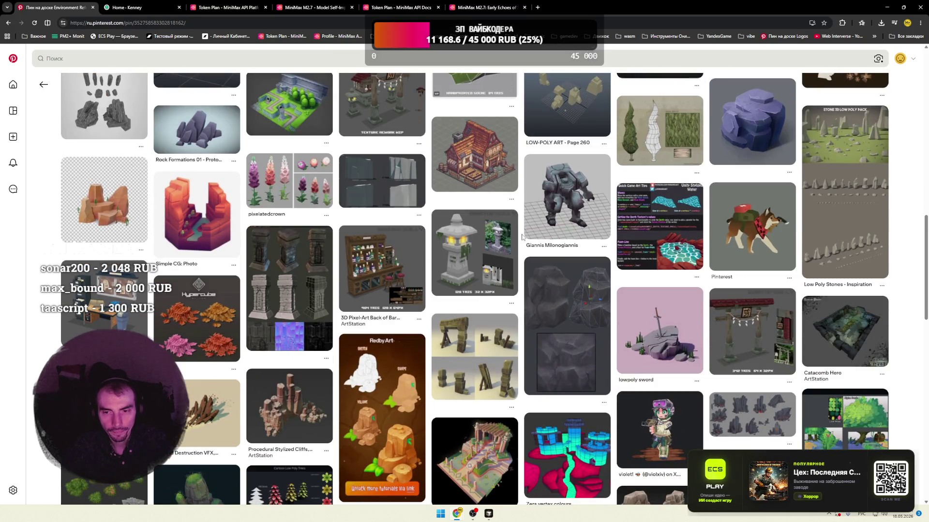
left_click(573, 204)
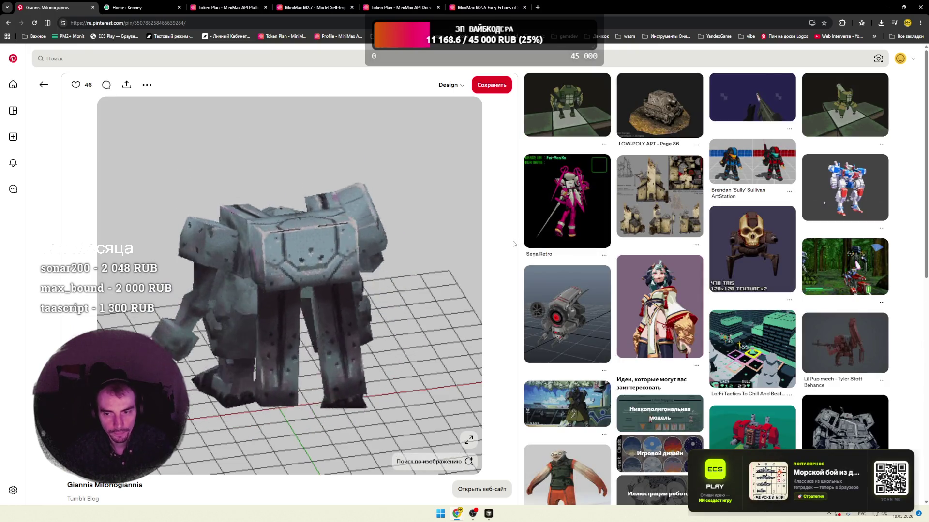
- Scroll through the mech pin's details, then return to the Pinterest home feed
scroll(513, 245, "down", 5)
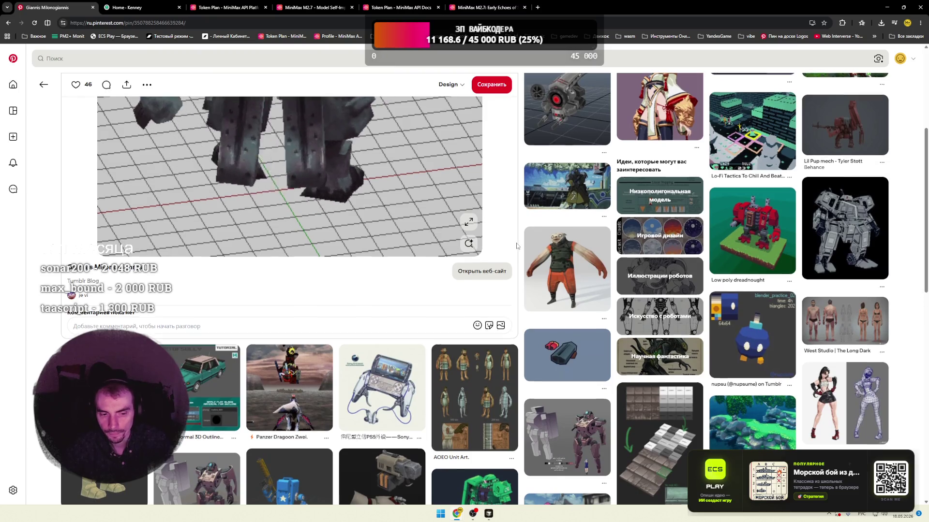
scroll(517, 247, "down", 4)
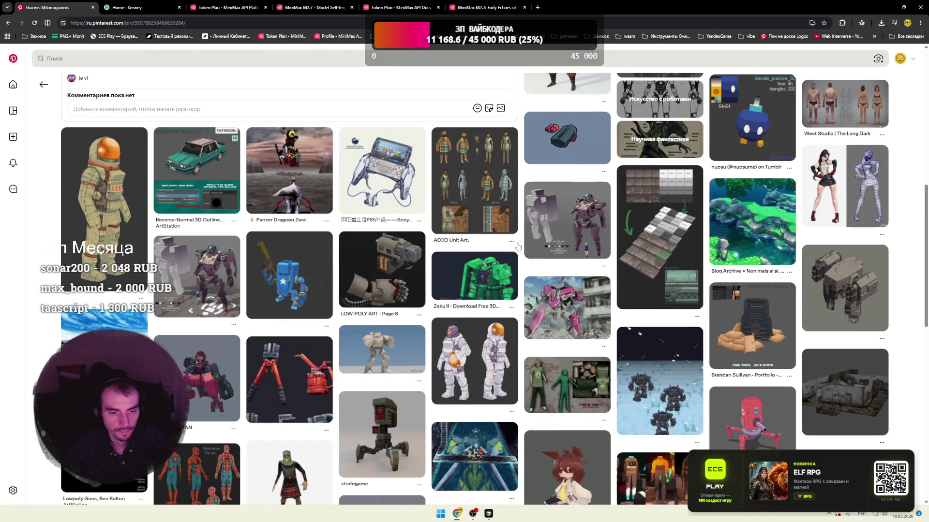
left_click(13, 58)
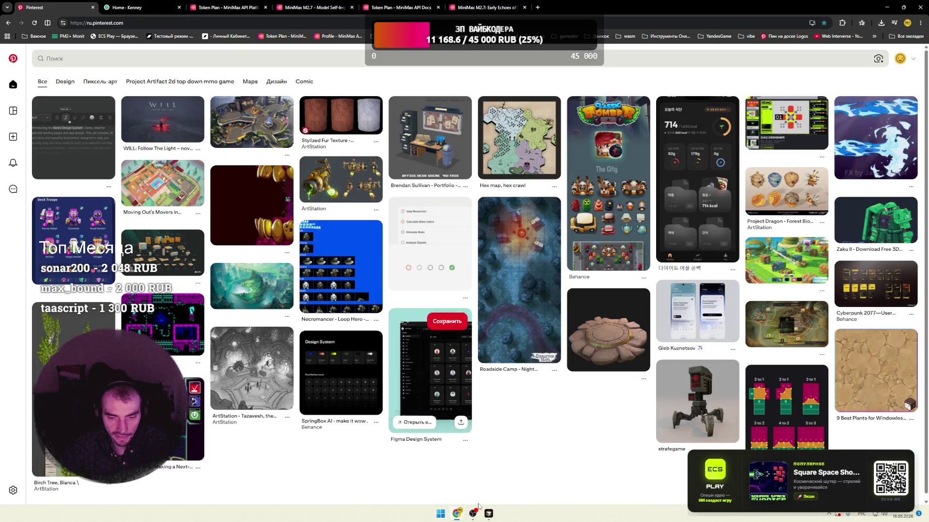
- Bring up the vibe_td project in Cursor, open waves.txt, and start a new untitled file
mouse_move(489, 514)
left_click(507, 460)
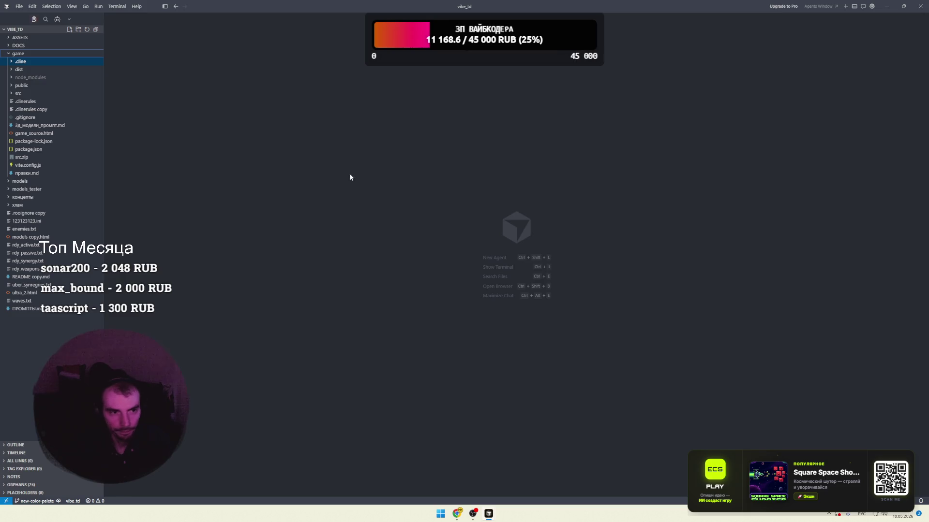
right_click(53, 338)
left_click(22, 301)
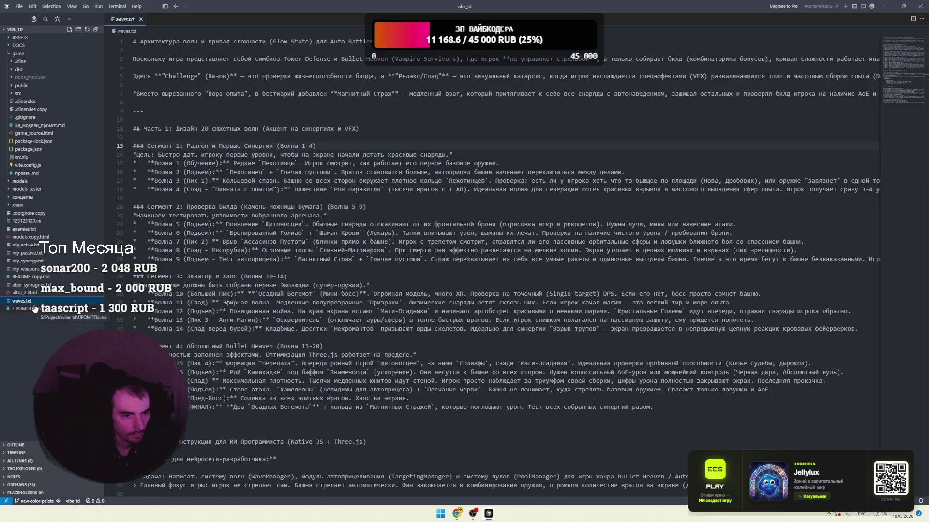
double_click(173, 22)
- Type '[' and a '10,10,10,' row, then duplicate it to three rows
type("х")
key("BackSpace")
key("alt+shift")
type("[")
key("Return")
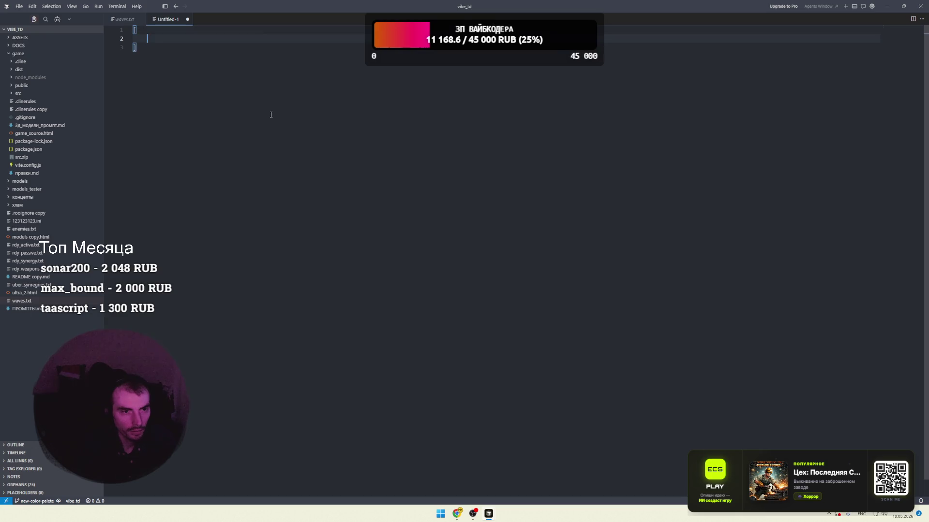
type("0")
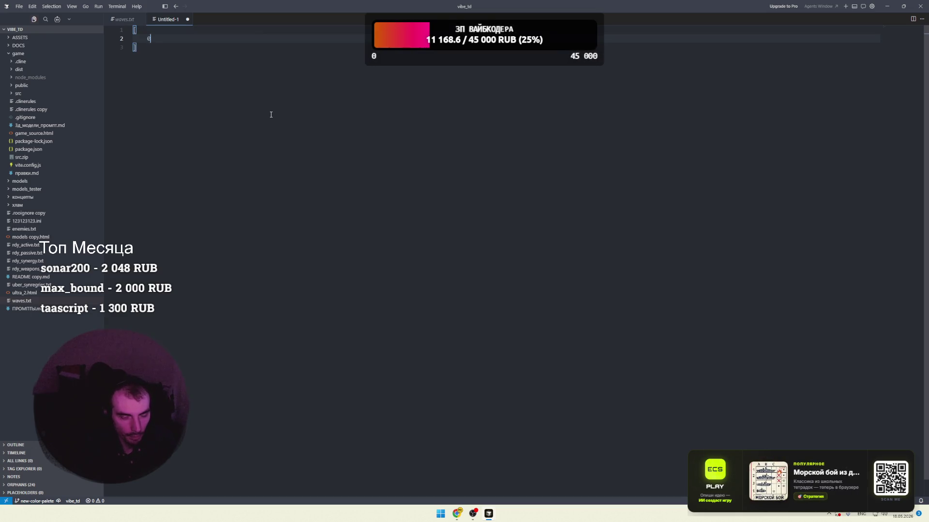
type("000,")
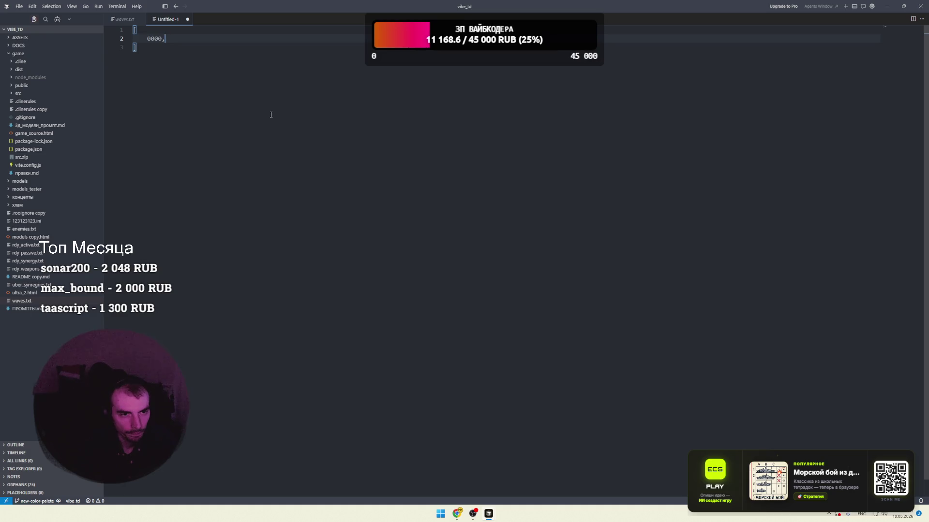
key("BackSpace")
key("BackSpace")
key("BackSpace")
type("10,")
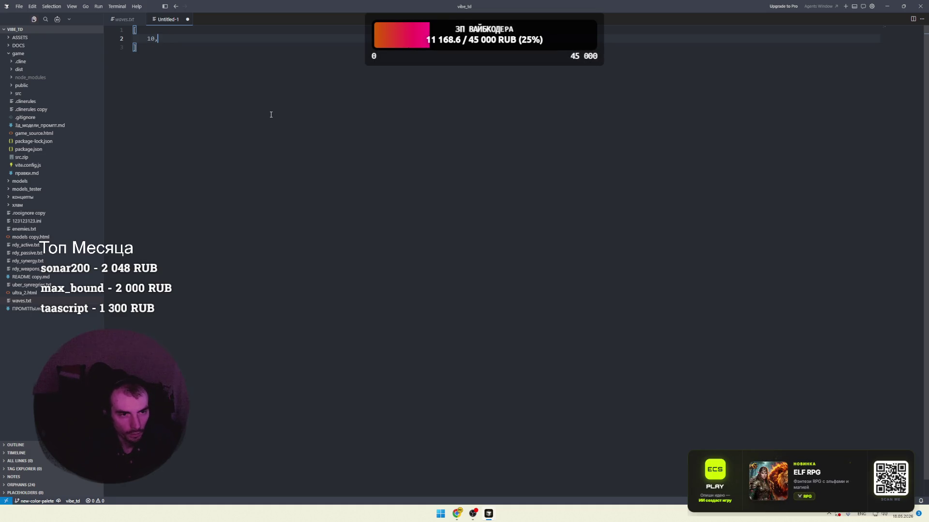
type("10,10,")
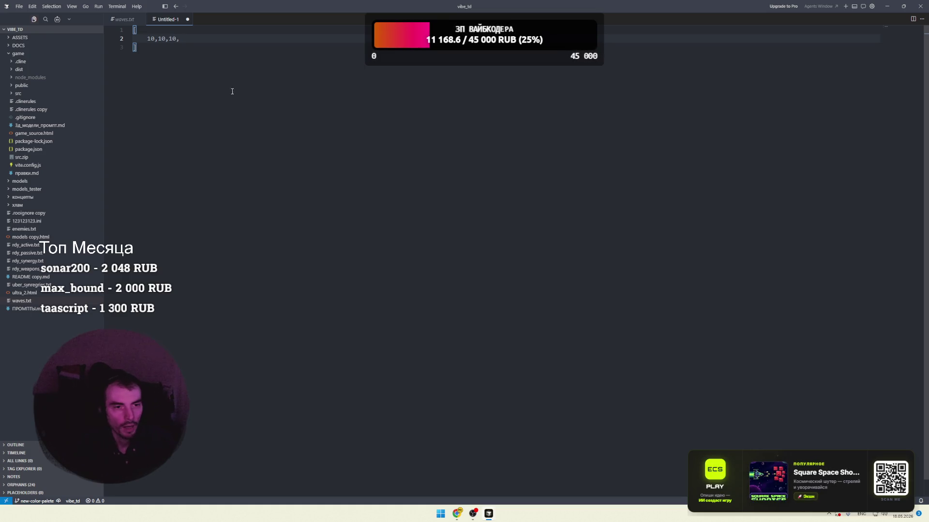
key("shift+alt+Down")
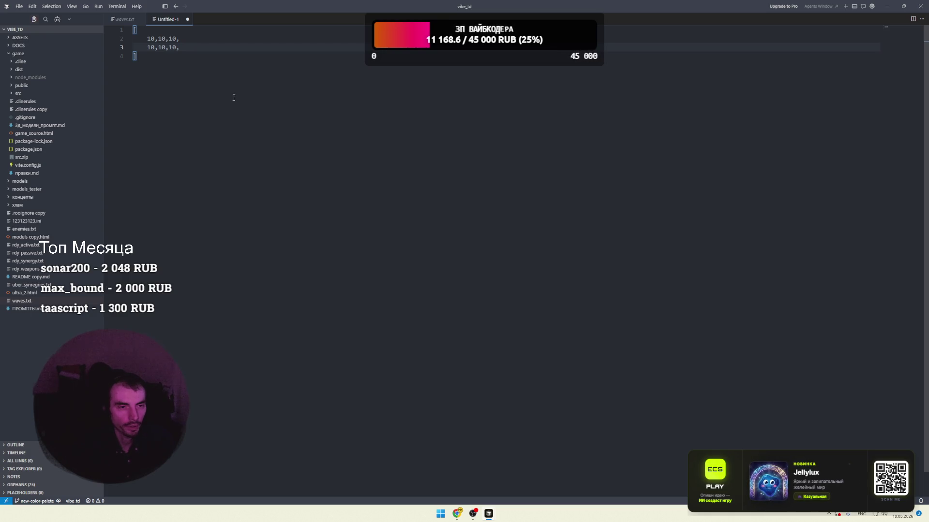
key("shift+alt+Down")
- Select the three number rows to check them, then deselect
left_click(181, 64)
left_click_drag(180, 57, 146, 41)
left_click(164, 61)
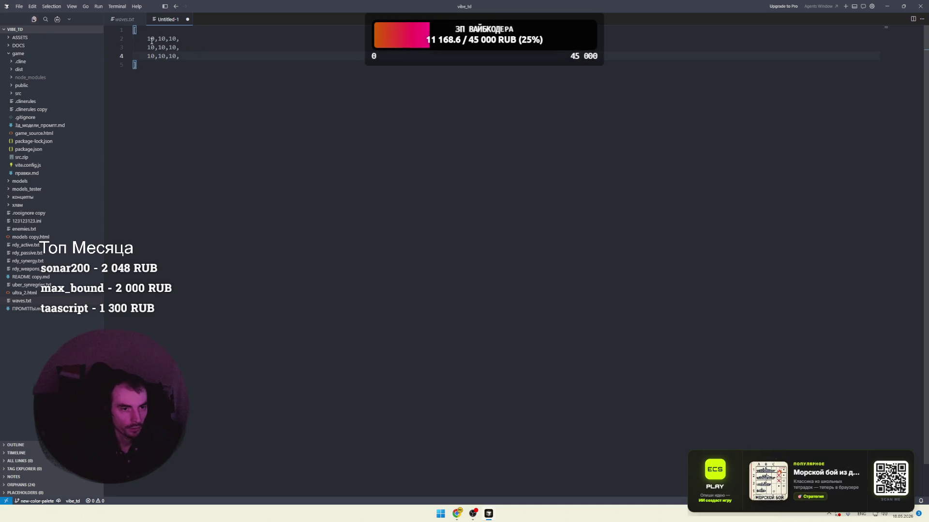
mouse_move(147, 38)
left_mouse_down()
mouse_move(179, 57)
mouse_move(150, 41)
left_mouse_up()
left_click(183, 81)
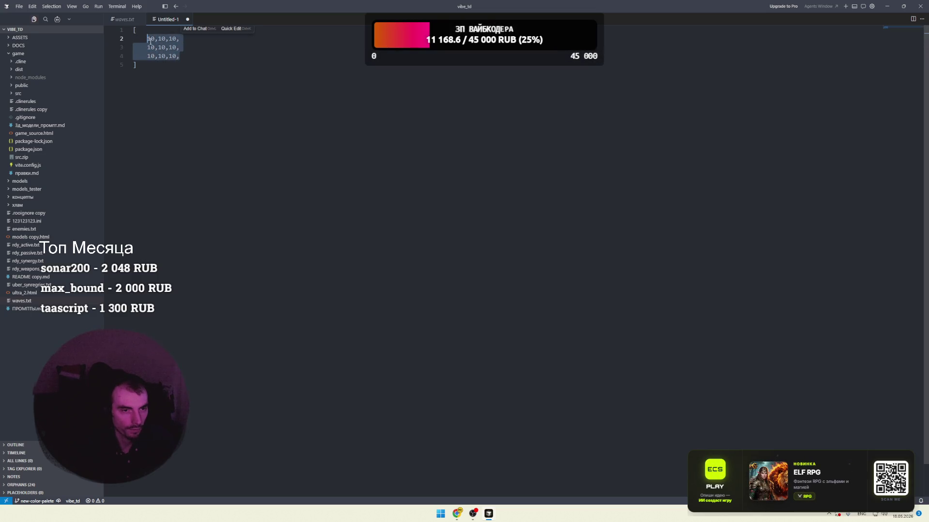
left_click(177, 68)
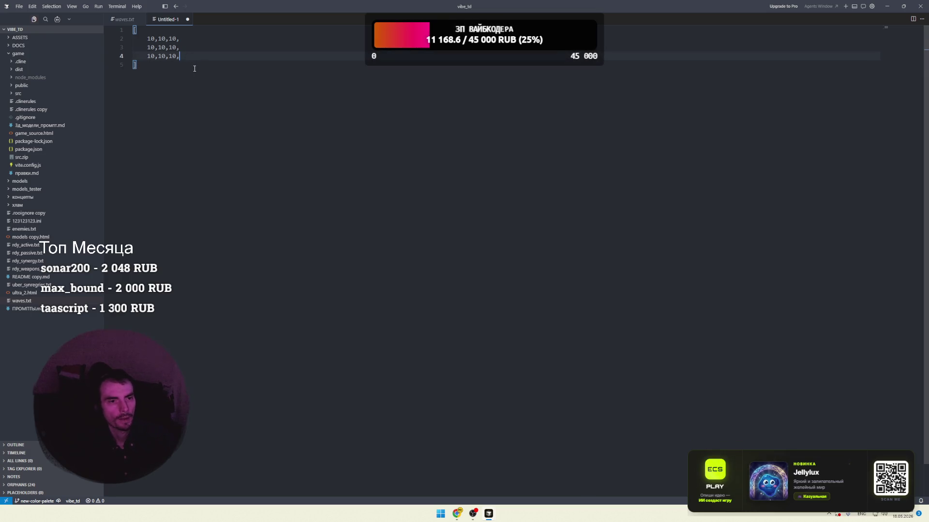
- Change the first 10 on line 2 to 10.00000000000000 and copy that value
key("shift+Up")
key("shift+Up")
key("shift+Home")
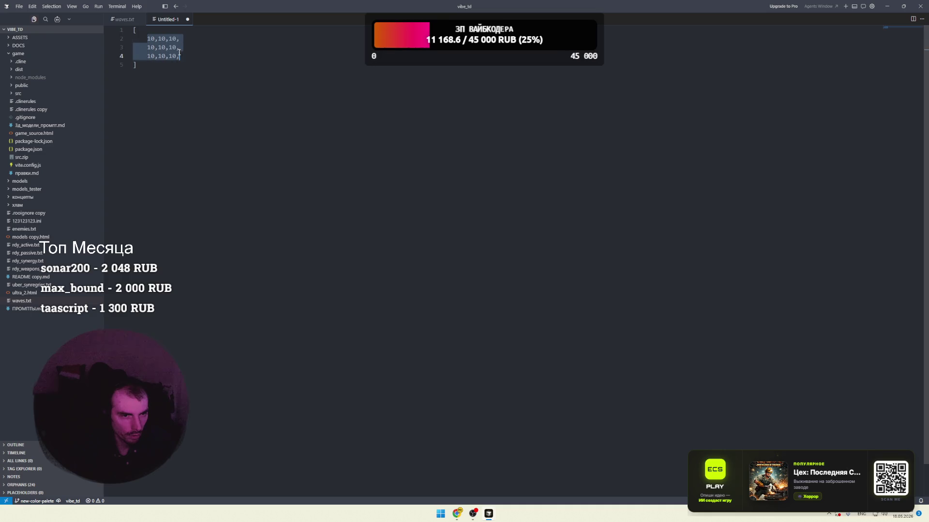
key("Left")
key("ctrl+d")
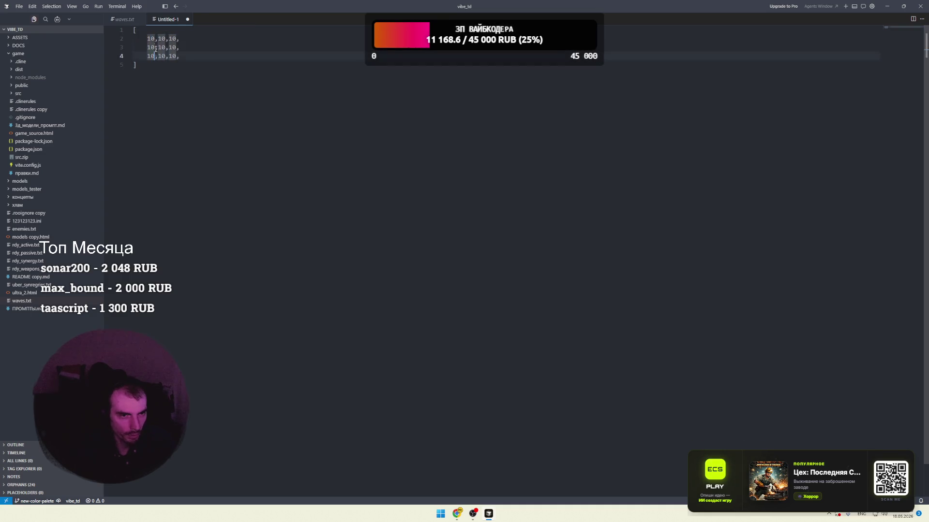
key("Escape")
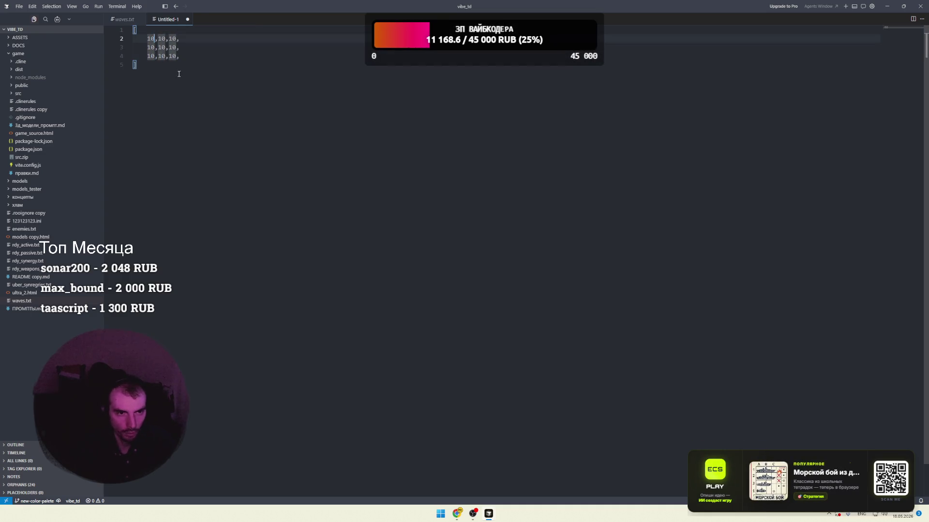
type("0")
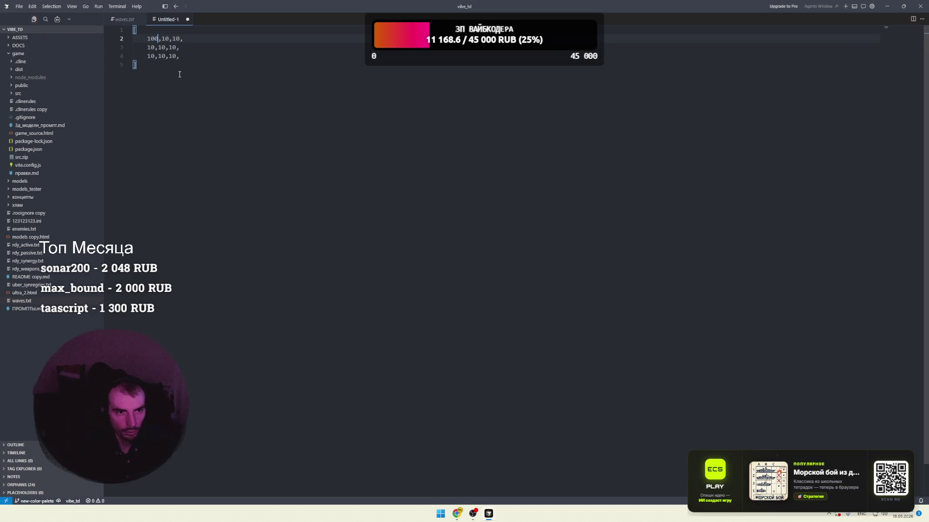
key("BackSpace")
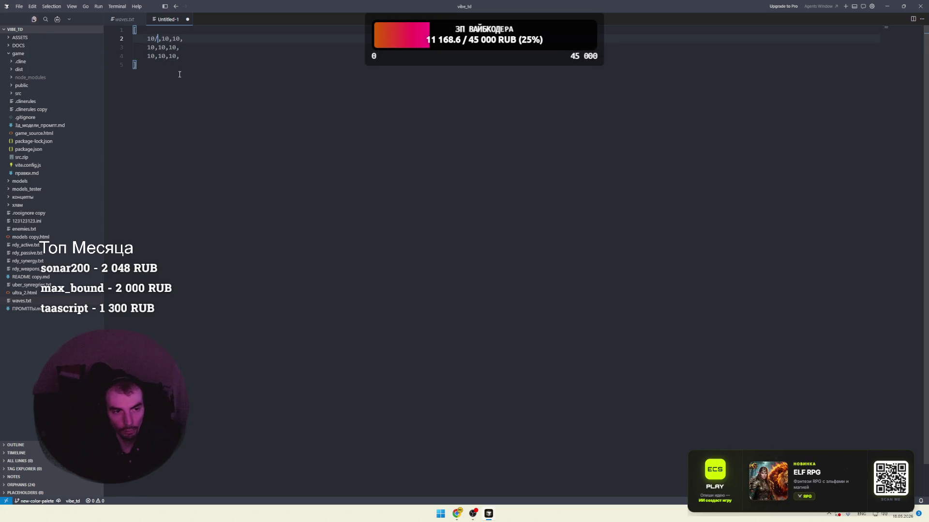
type(".00")
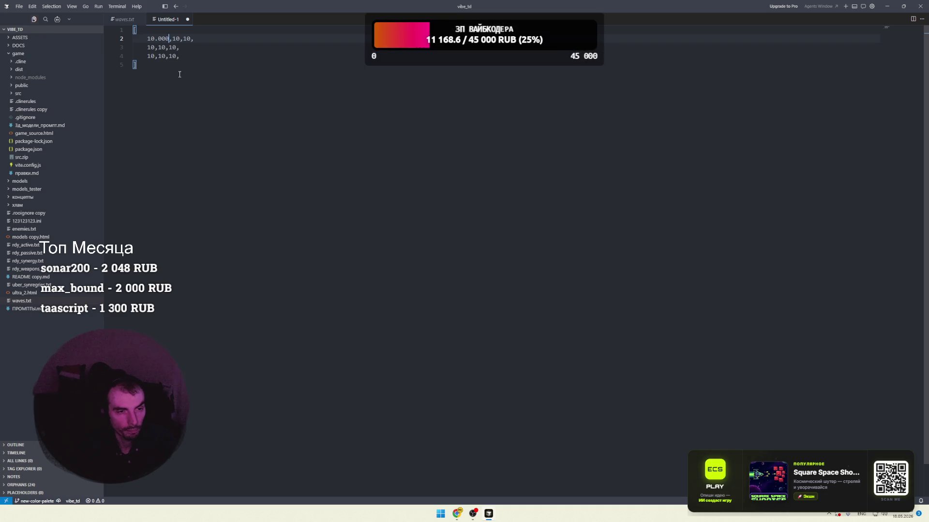
type("00000")
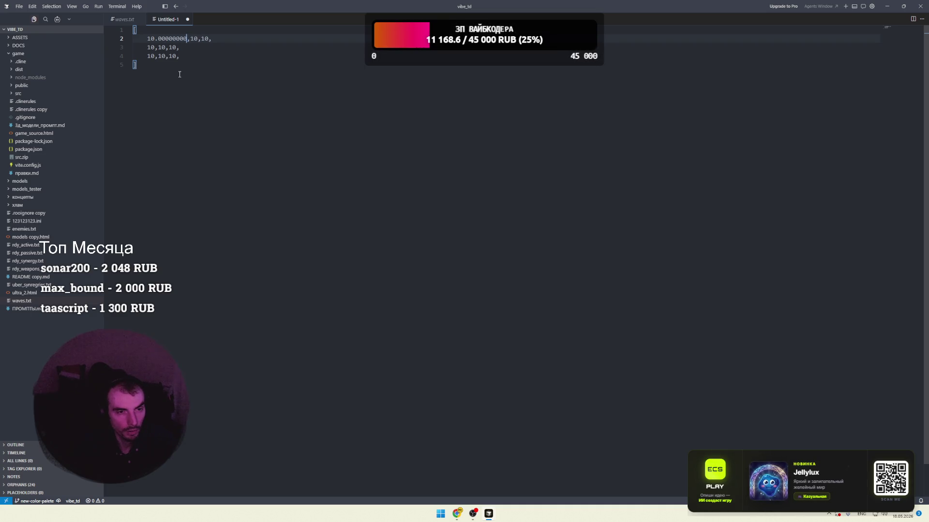
type("000000")
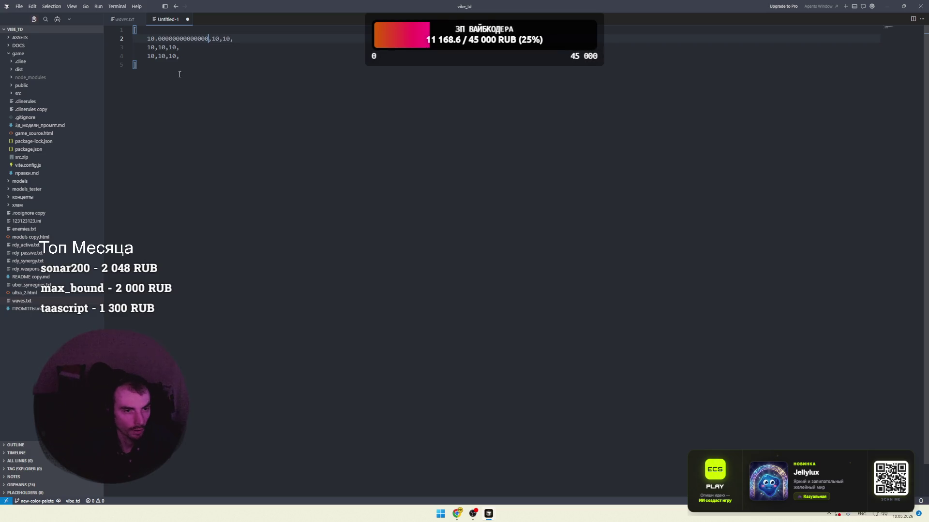
left_click_drag(147, 38, 209, 39)
key("ctrl+c")
- Paste 10.00000000000000 over the remaining eight 10s on lines 2 through 4
double_click(216, 38)
key("ctrl+v")
double_click(280, 38)
key("ctrl+v")
double_click(151, 47)
key("ctrl+v")
double_click(217, 47)
key("ctrl+v")
double_click(280, 47)
key("ctrl+v")
double_click(150, 55)
key("ctrl+v")
double_click(218, 56)
key("ctrl+v")
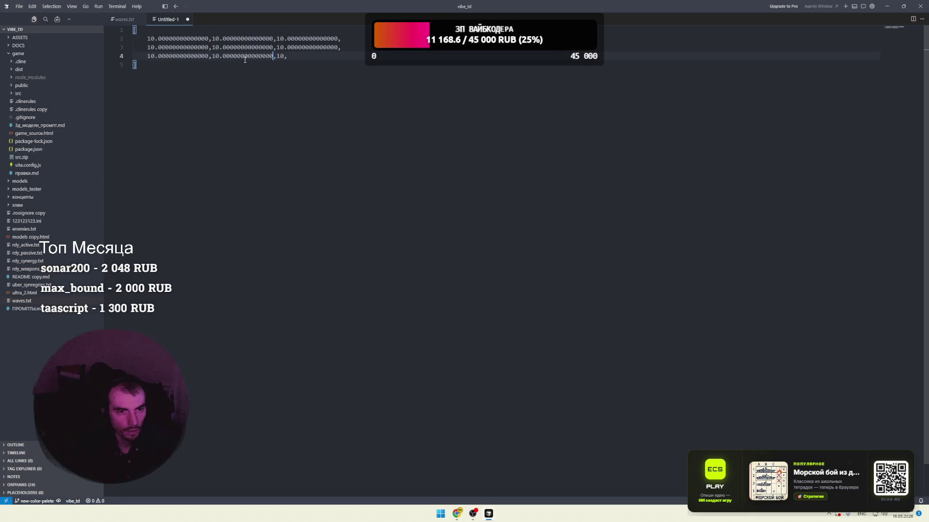
double_click(281, 56)
key("ctrl+v")
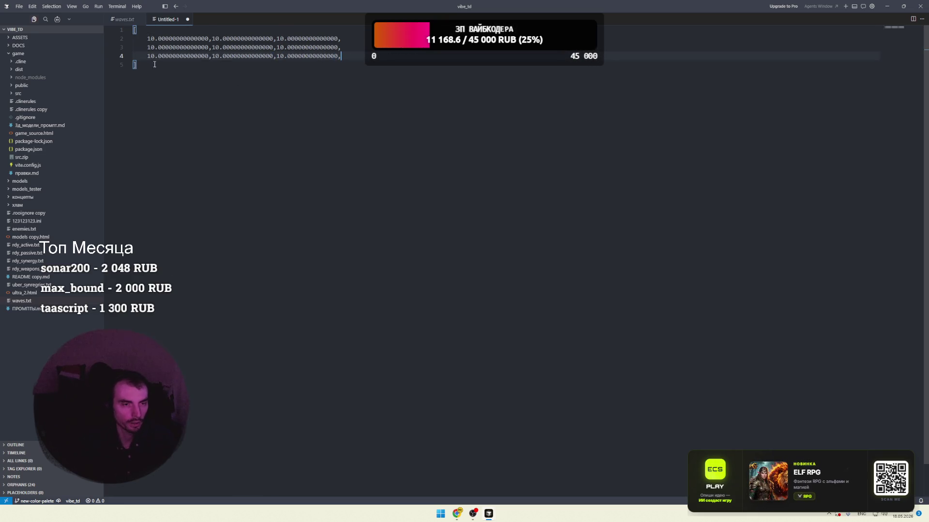
left_click(283, 86)
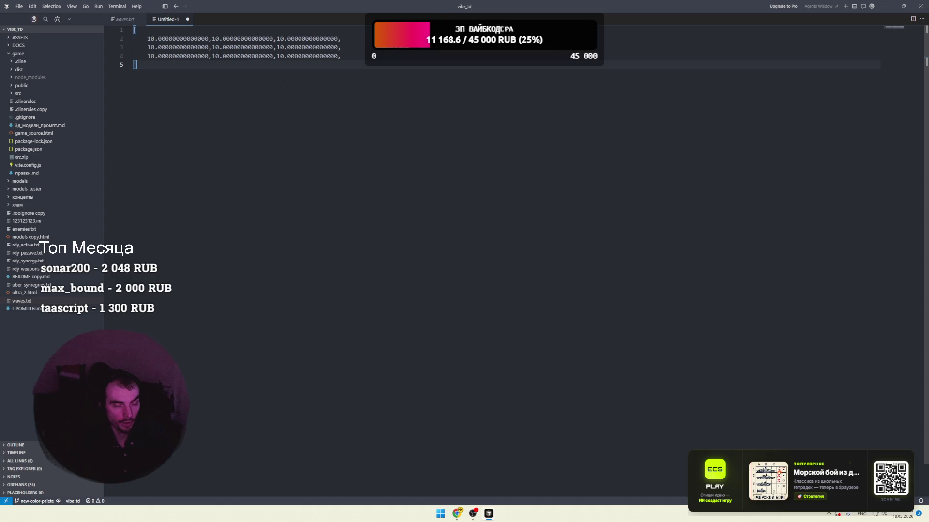
- Return to Pinterest, look over the Figma Design System pin, then go back home
left_click(887, 6)
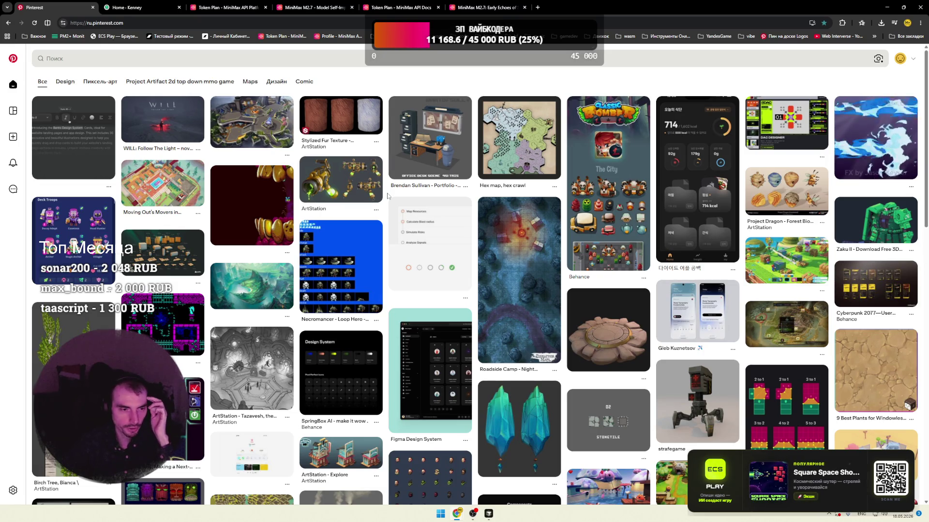
scroll(387, 195, "down", 3)
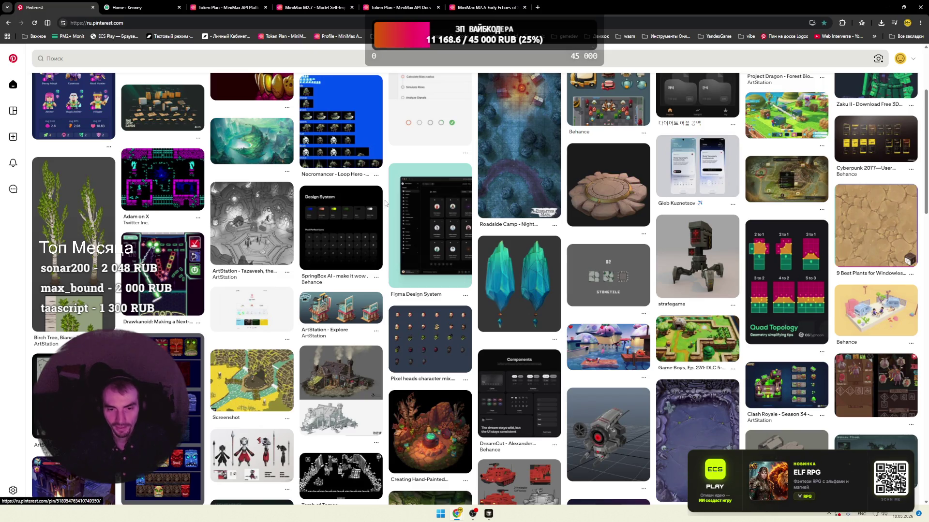
left_click(414, 212)
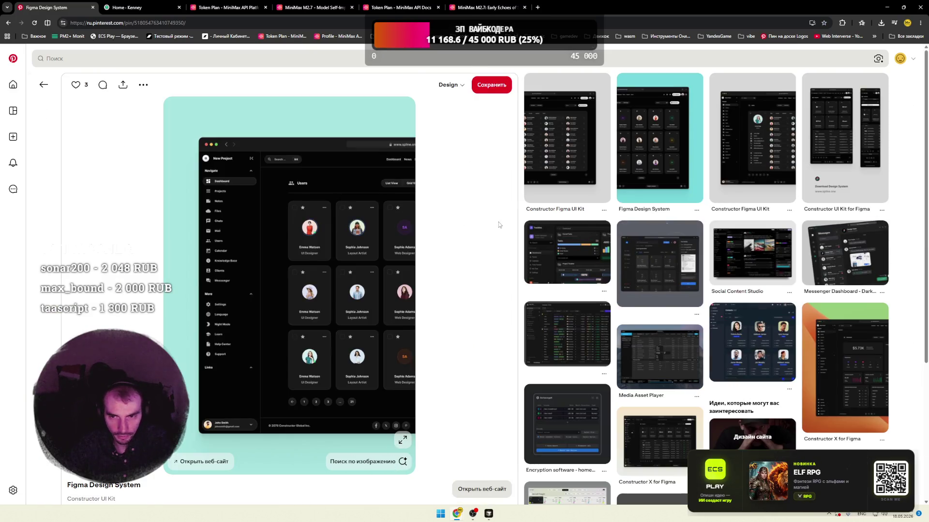
scroll(505, 221, "down", 7)
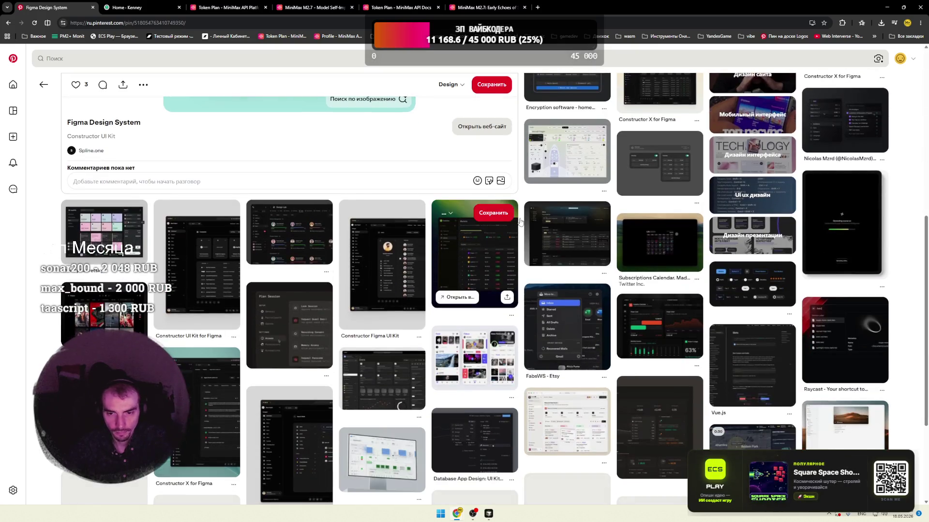
scroll(521, 221, "down", 5)
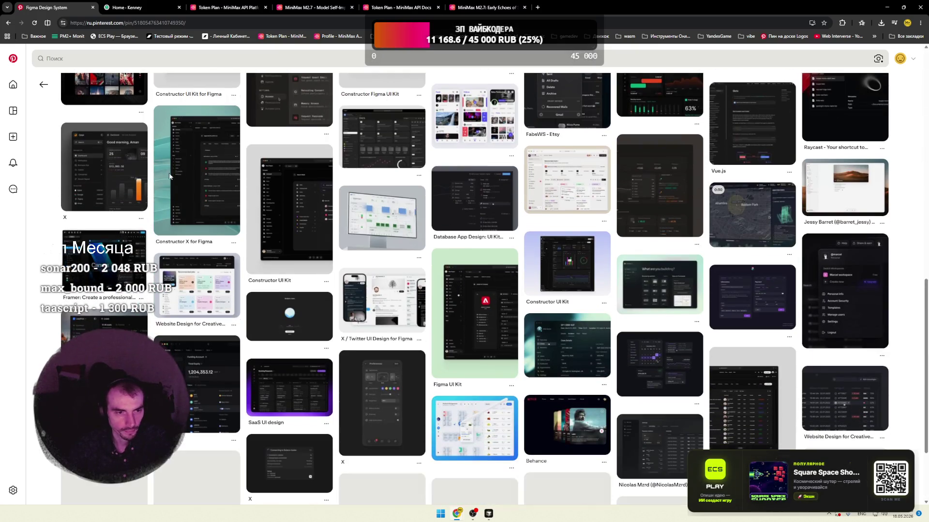
left_click(13, 58)
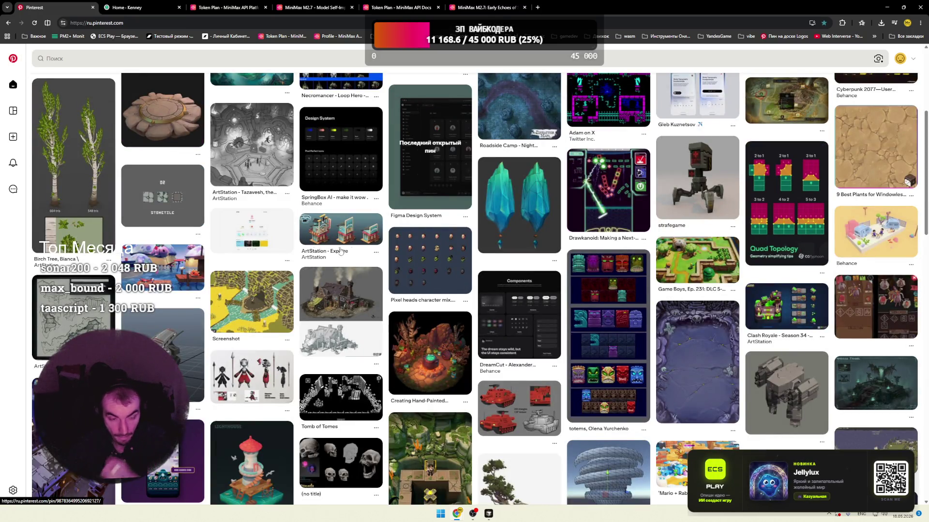
- Scroll through the game-art home feed and open the Unity Water Shader cartoon island pin
scroll(344, 248, "down", 3)
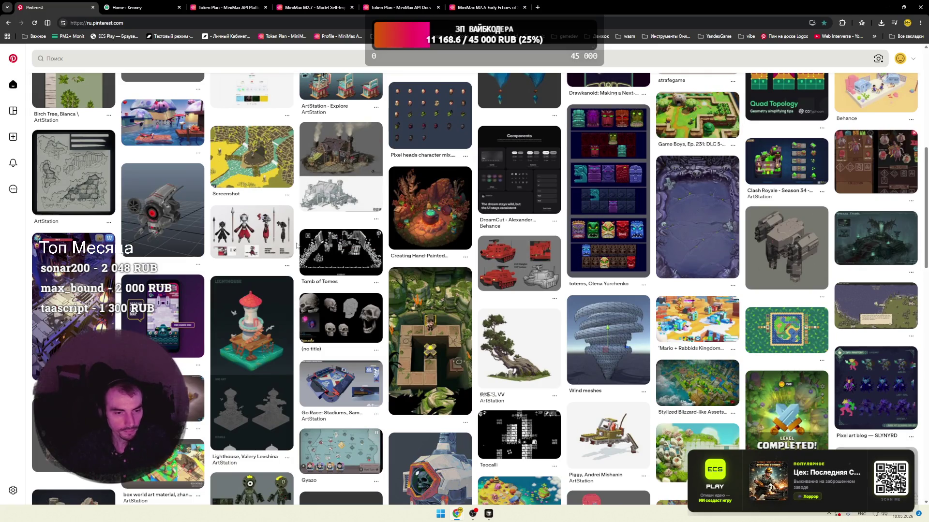
scroll(297, 245, "down", 2)
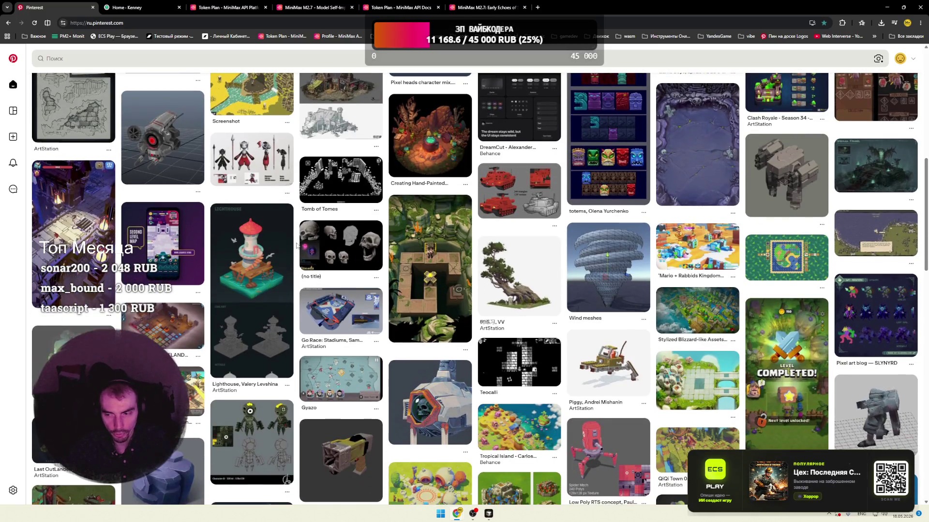
scroll(296, 246, "down", 1)
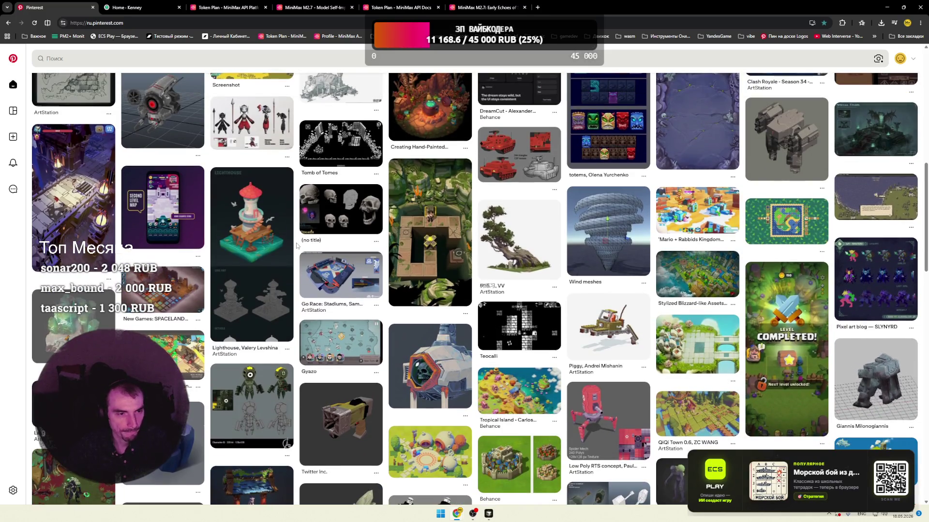
scroll(297, 246, "down", 2)
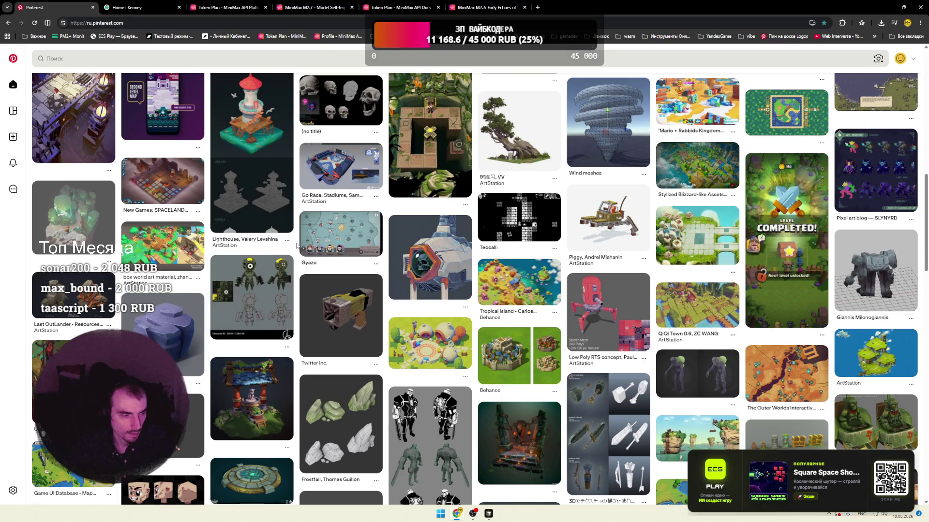
scroll(297, 246, "down", 1)
scroll(297, 246, "down", 2)
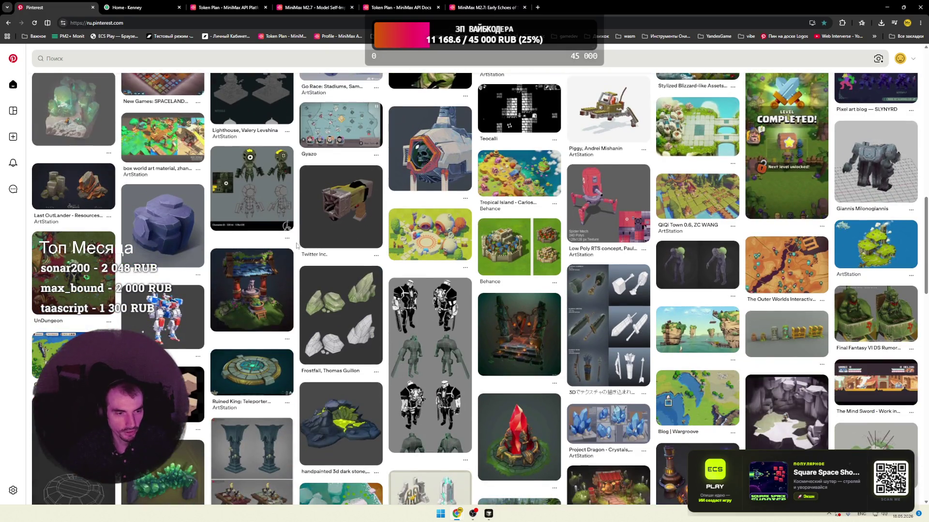
scroll(296, 246, "down", 1)
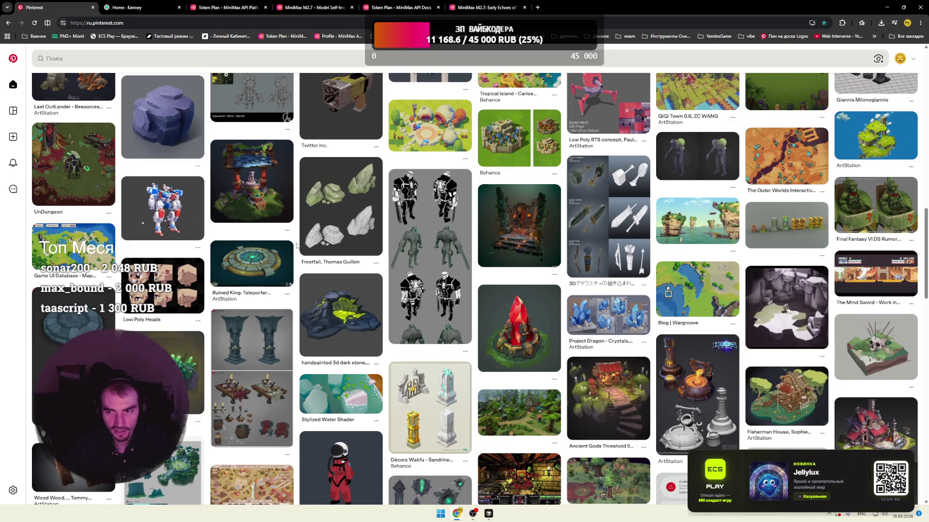
scroll(296, 246, "down", 3)
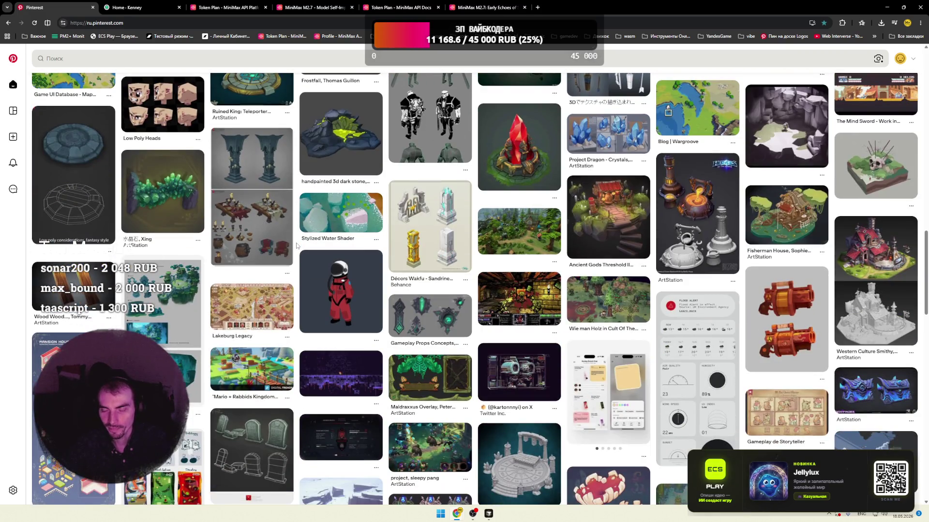
scroll(296, 245, "down", 4)
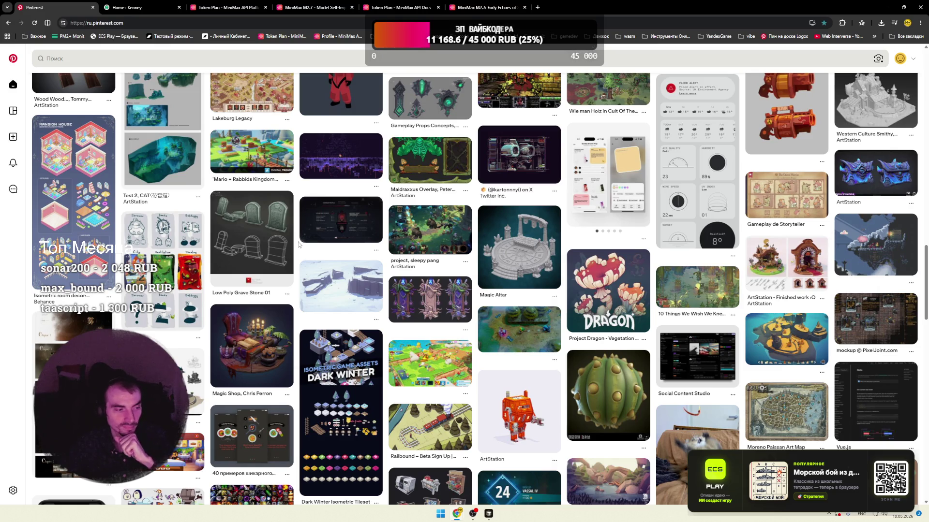
scroll(298, 242, "down", 4)
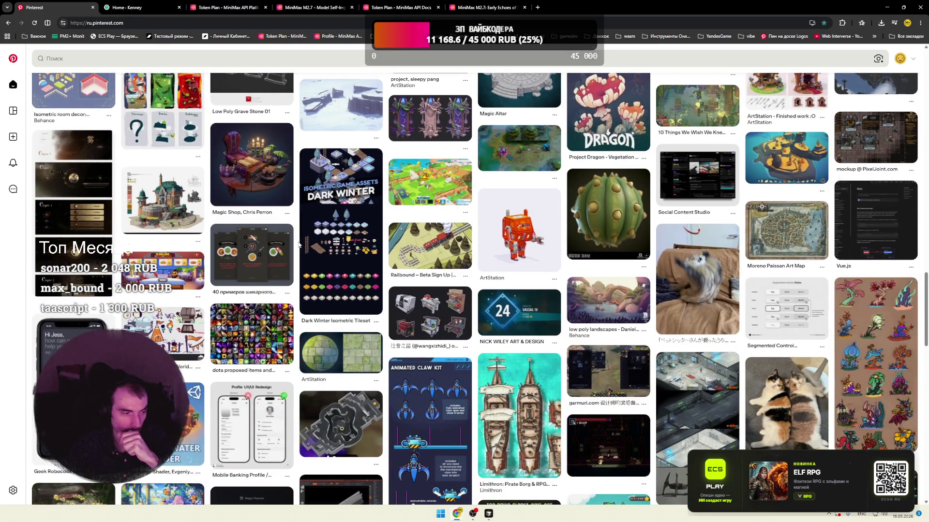
scroll(299, 244, "down", 2)
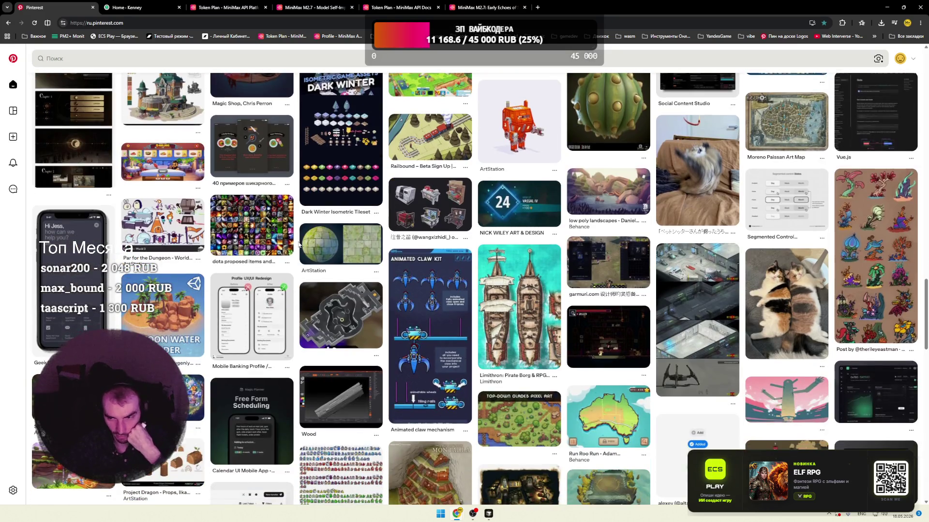
scroll(299, 244, "down", 3)
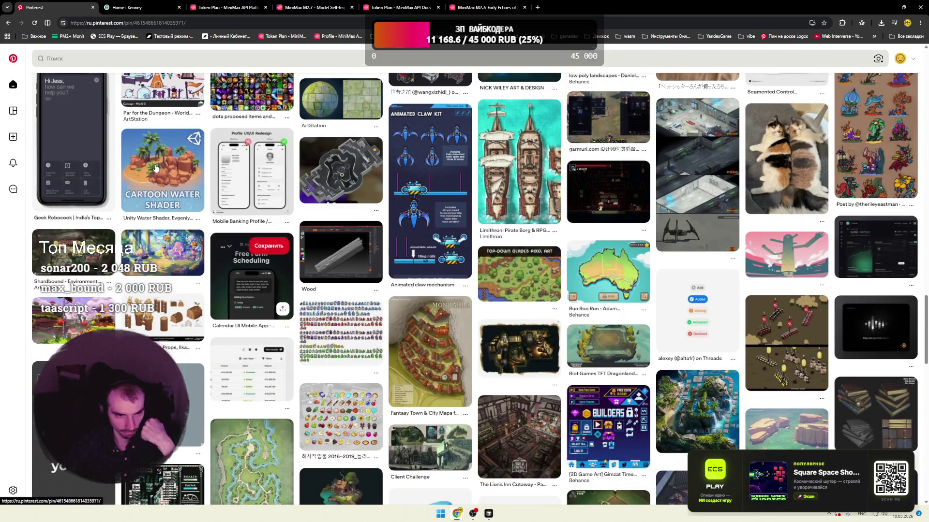
left_click(256, 222)
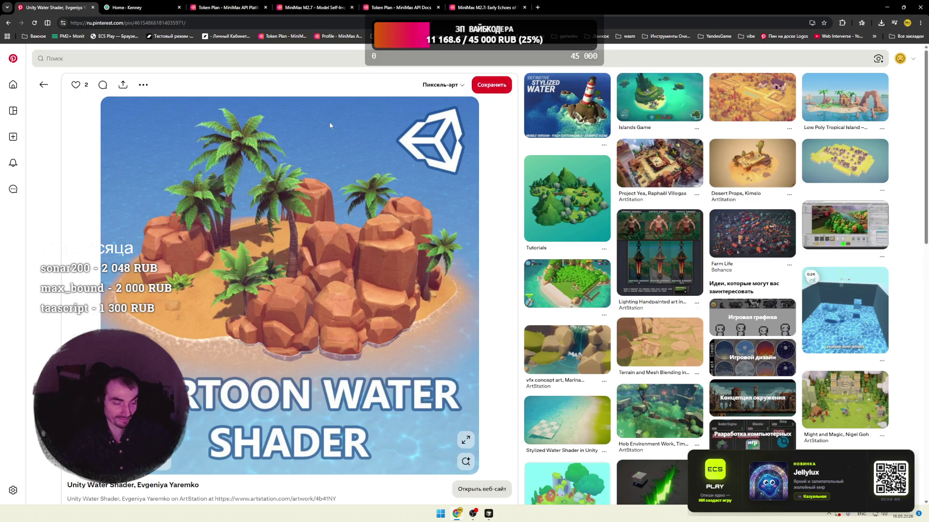
- Load raider.io in a new browser tab
key("ctrl+t")
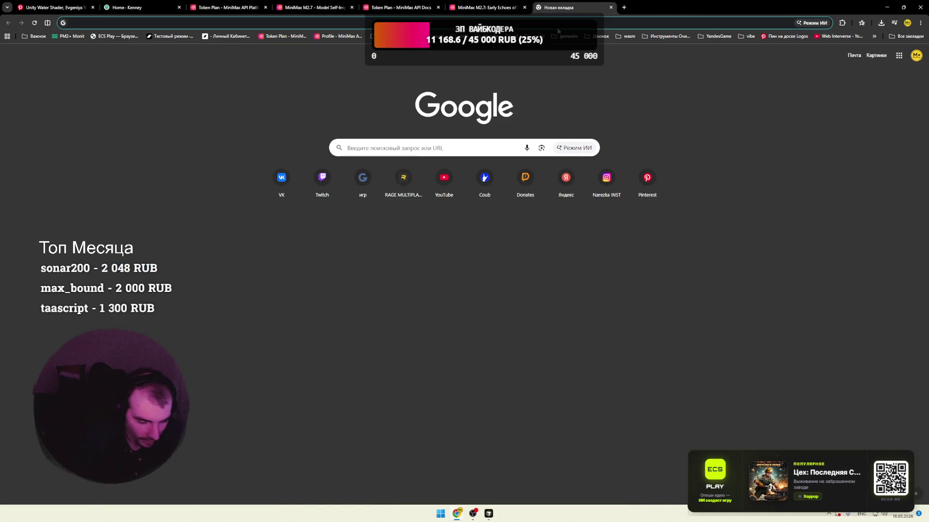
type("re")
key("BackSpace")
key("BackSpace")
type("a")
key("Return")
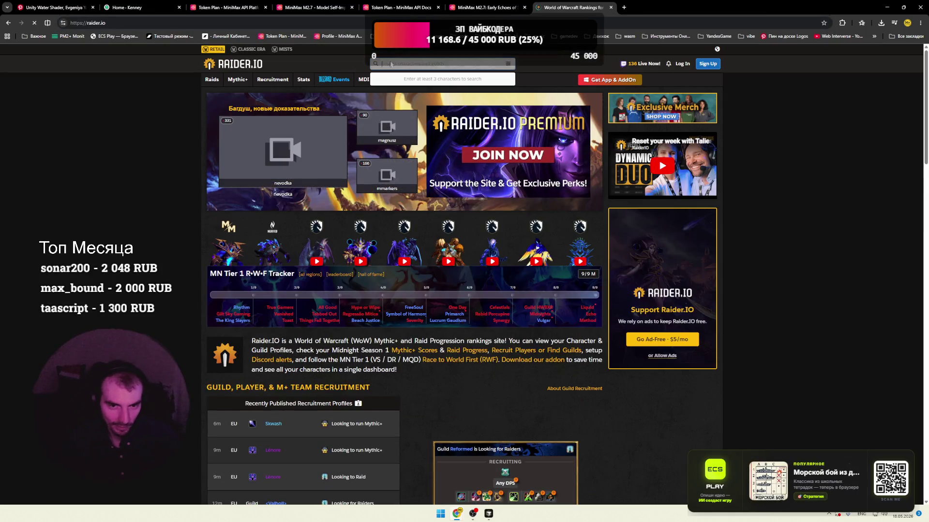
- Run a Russian-layout character search on Raider.IO and dismiss the ad-blocker notice
left_click(391, 64)
key("alt+shift")
type("руабо")
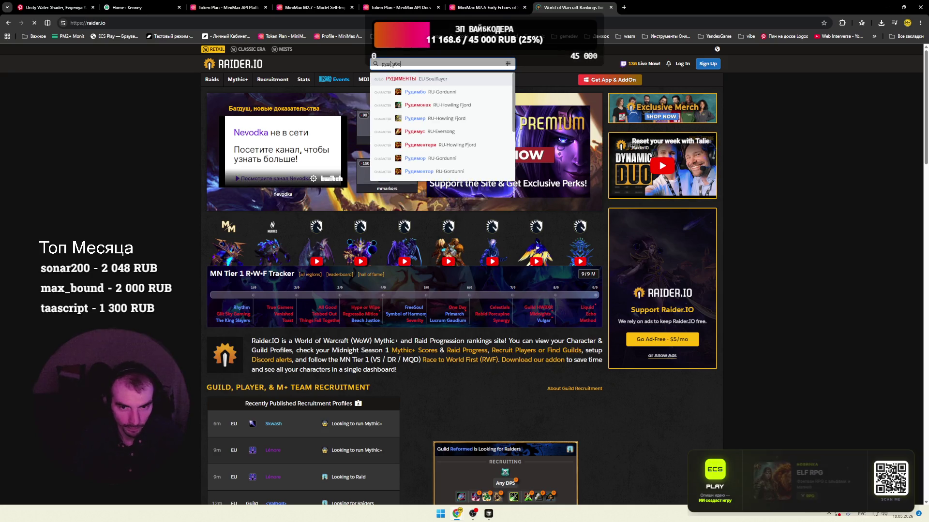
key("Return")
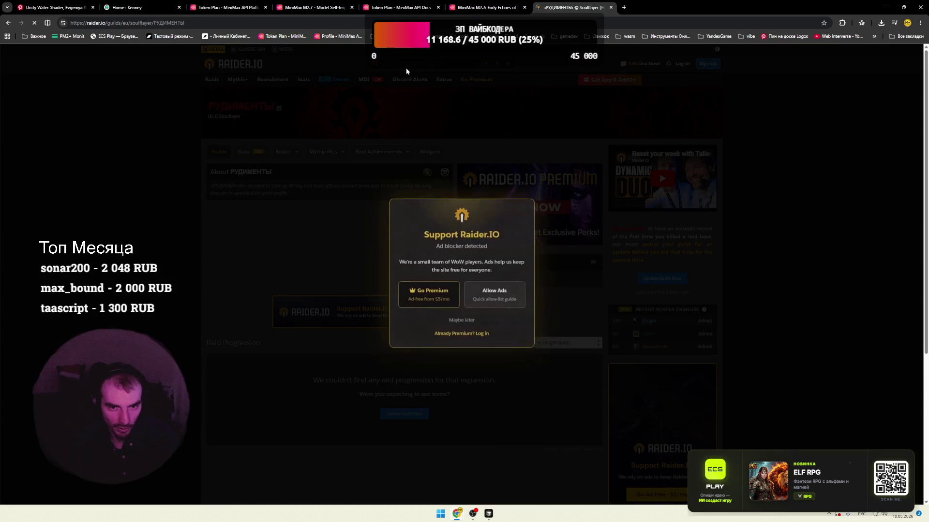
left_click(544, 306)
- Search the character by name and open the RU-Gordunni shaman's profile
left_click(430, 65)
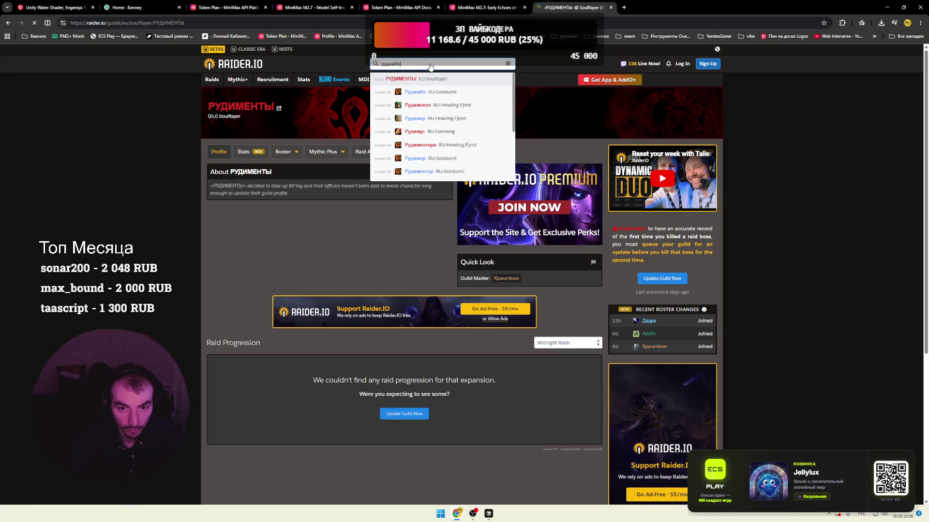
left_click(412, 63)
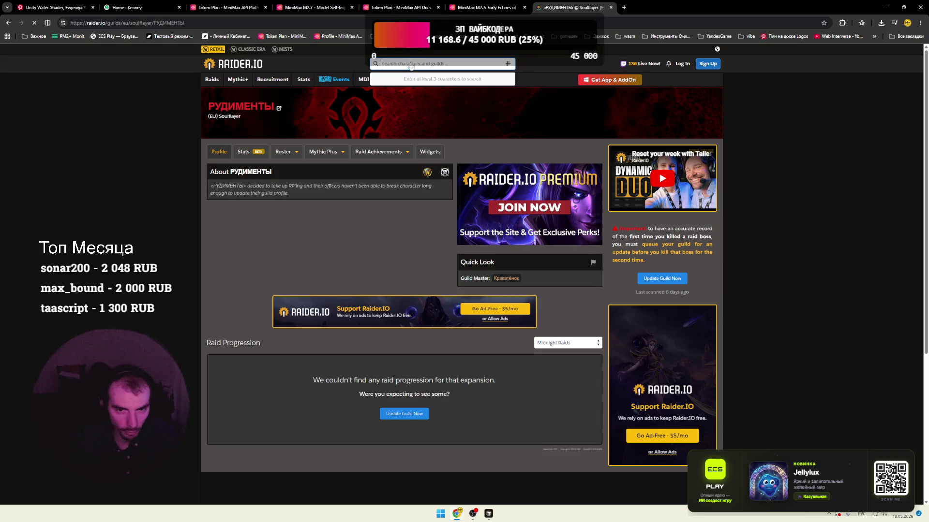
type("рудимбо")
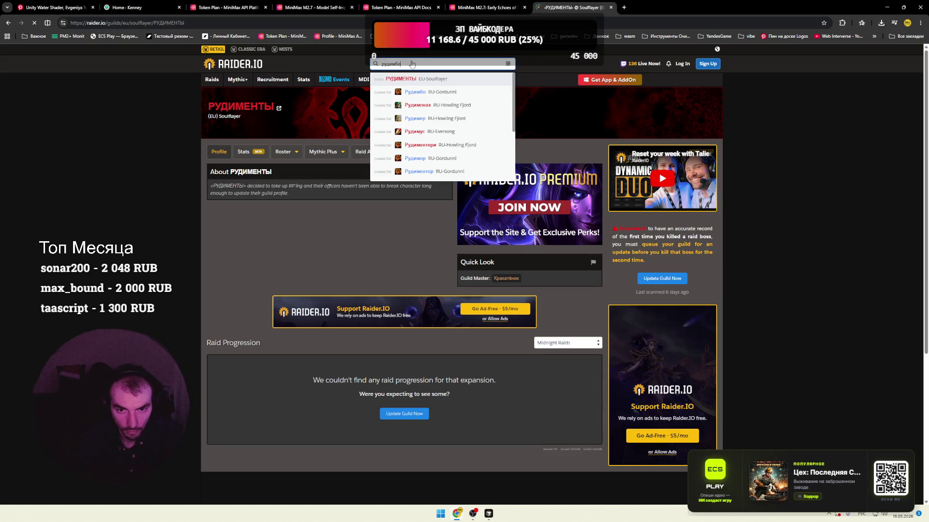
left_click(416, 80)
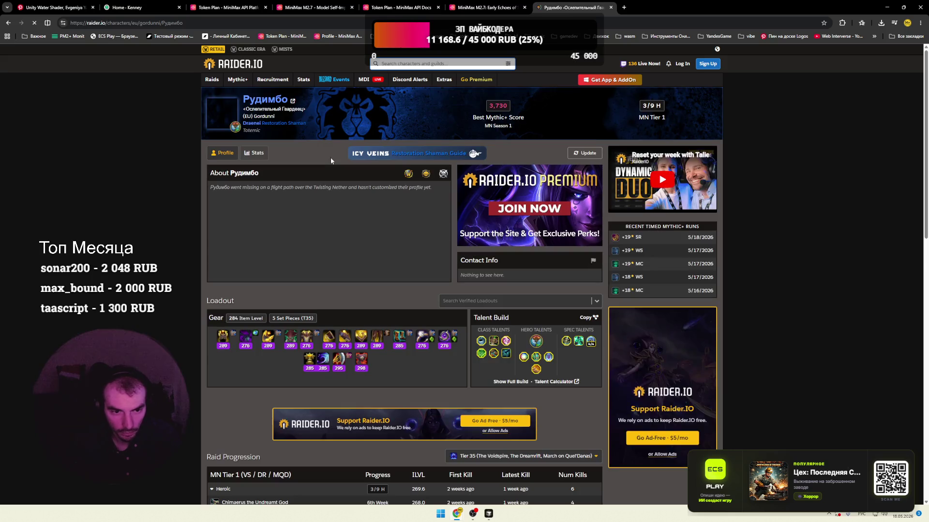
- Review the Healer Mythic+ score 3,730.0 and realm rank 30, then open the Gordunni Shaman Healers rankings
scroll(301, 209, "down", 4)
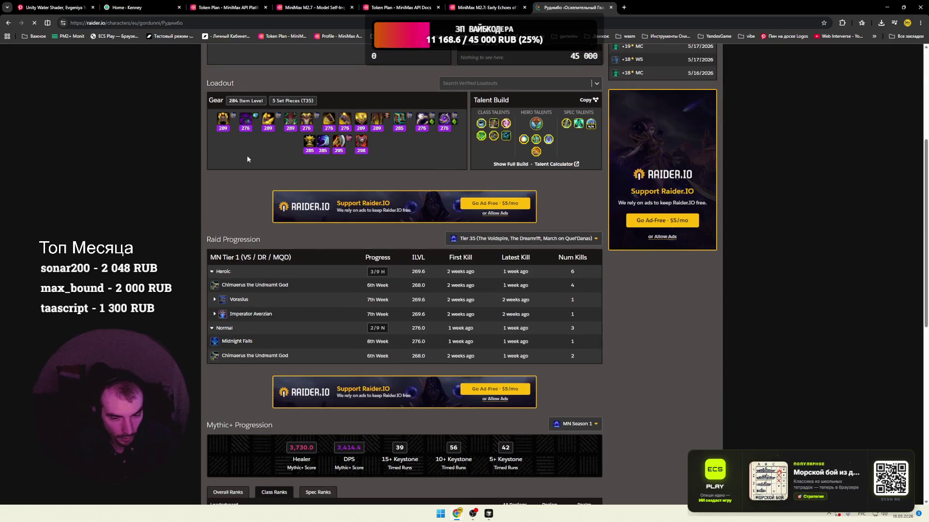
scroll(237, 197, "down", 8)
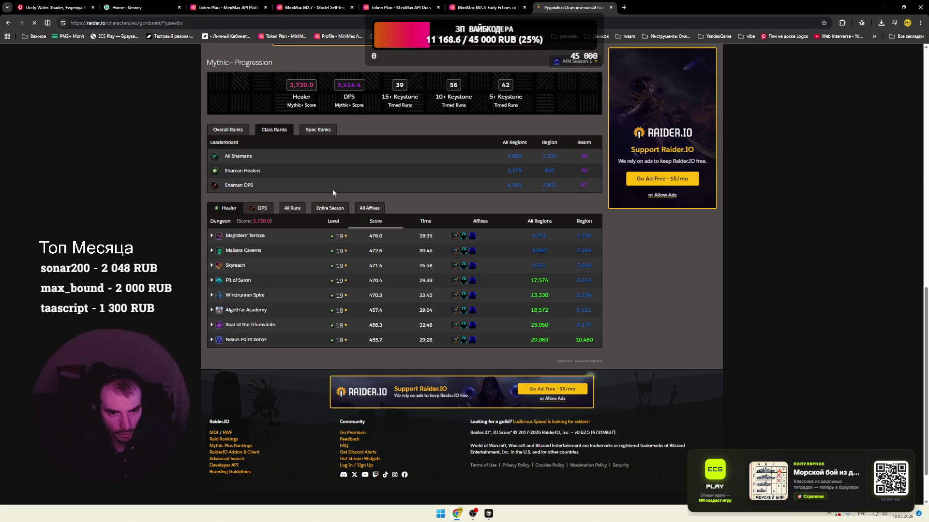
scroll(332, 261, "up", 5)
scroll(333, 260, "down", 2)
double_click(301, 233)
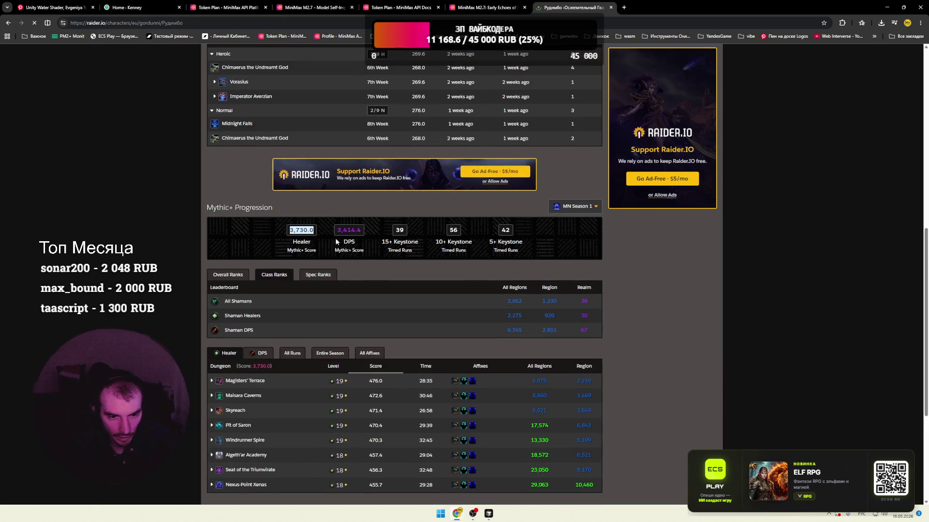
scroll(500, 242, "up", 4)
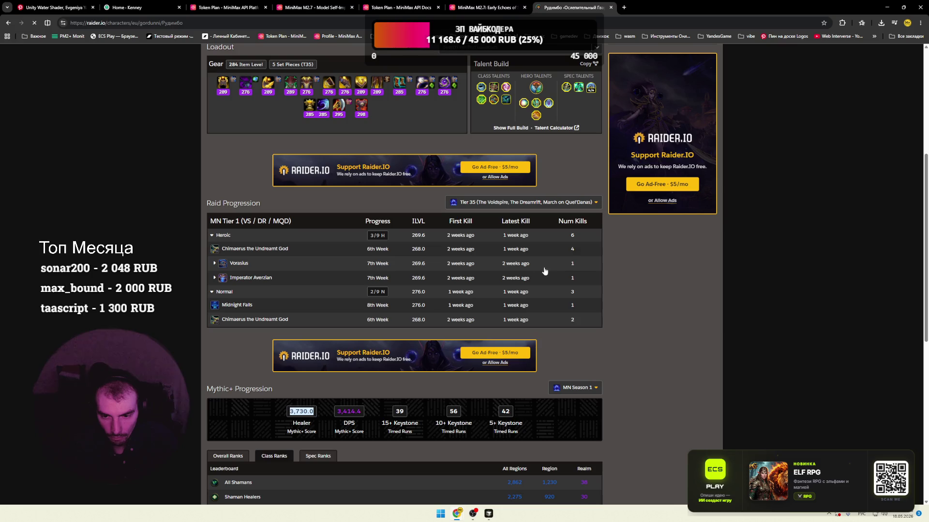
scroll(522, 249, "down", 5)
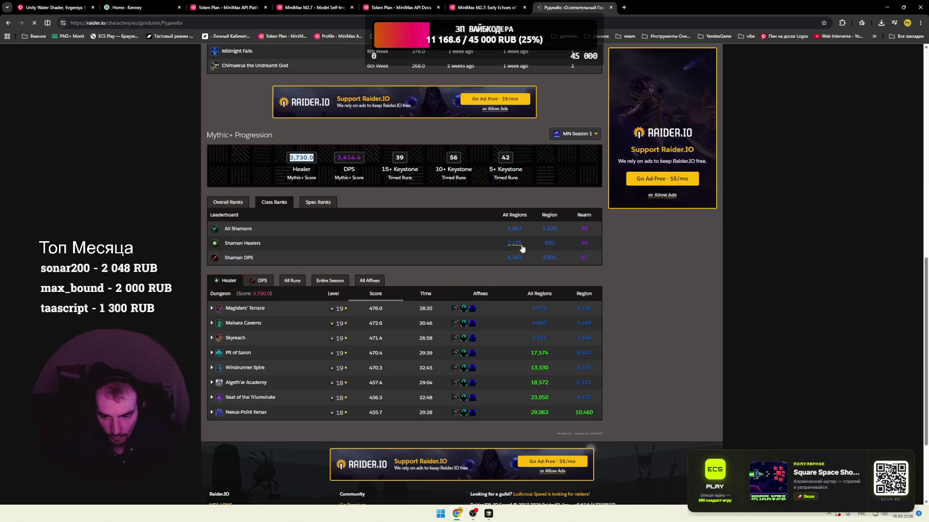
double_click(584, 243)
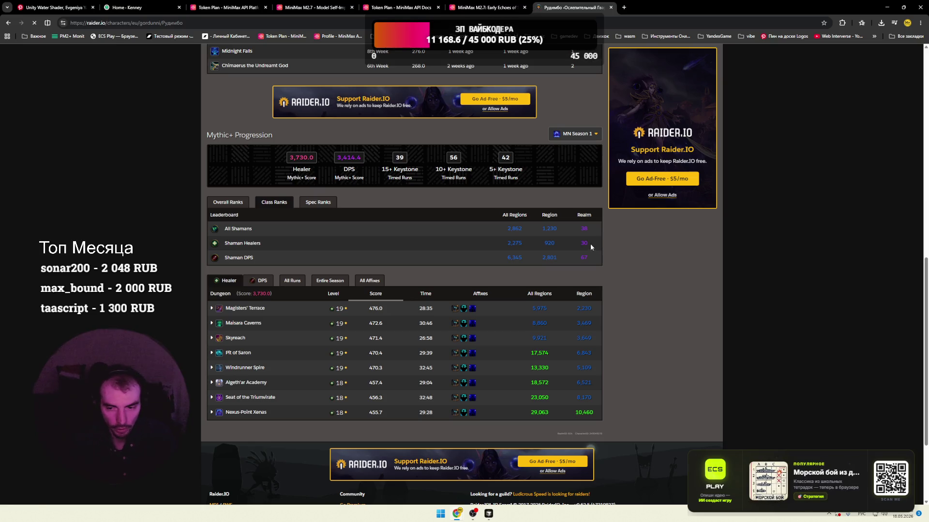
left_click(584, 243)
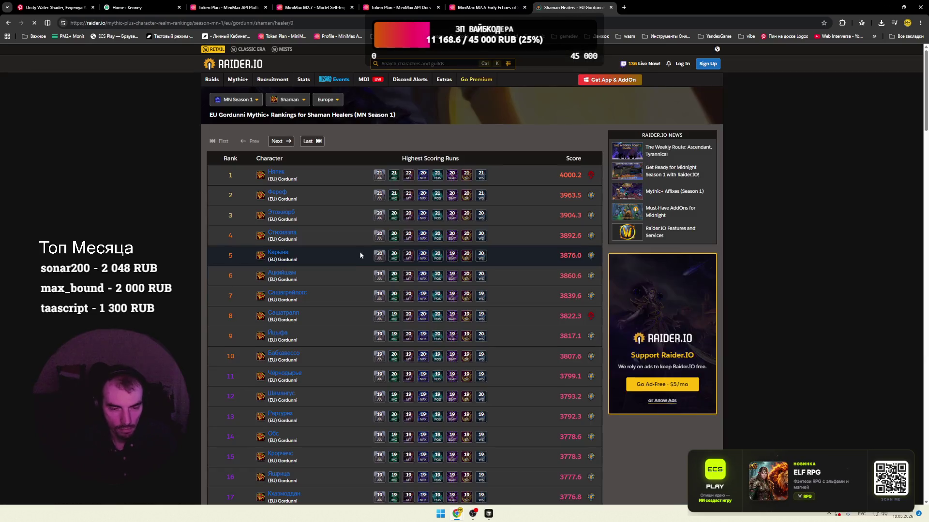
- Scroll the Gordunni Shaman Healers rankings, then view the Raider.IO home page in a new tab
scroll(215, 235, "down", 7)
scroll(217, 231, "down", 5)
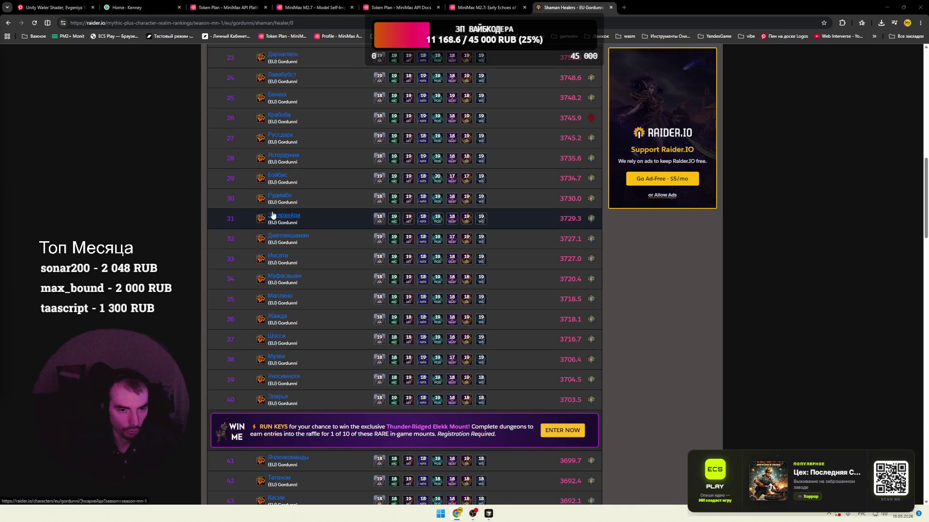
scroll(262, 213, "up", 10)
scroll(262, 213, "up", 3)
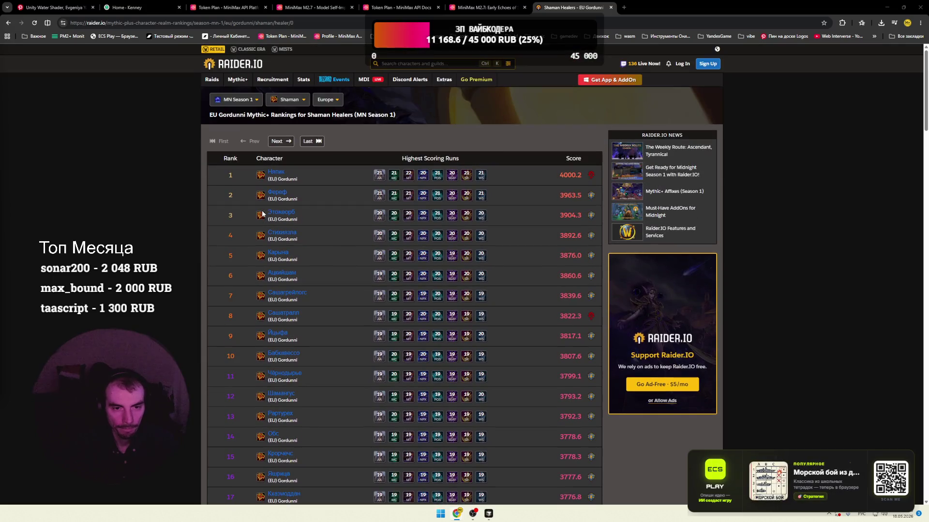
middle_click(350, 63)
key("ctrl+Tab")
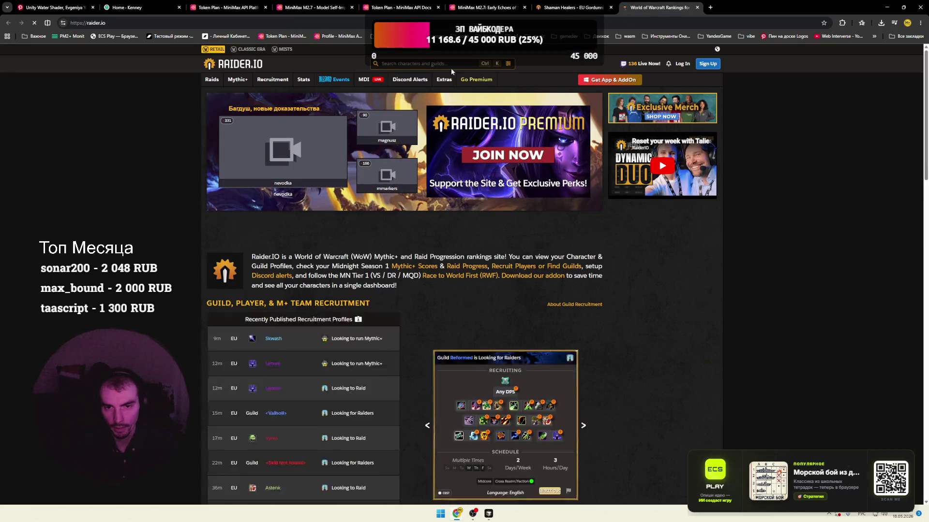
- Search for the priest healer by name and open that character's profile
left_click(450, 64)
type("Элиса")
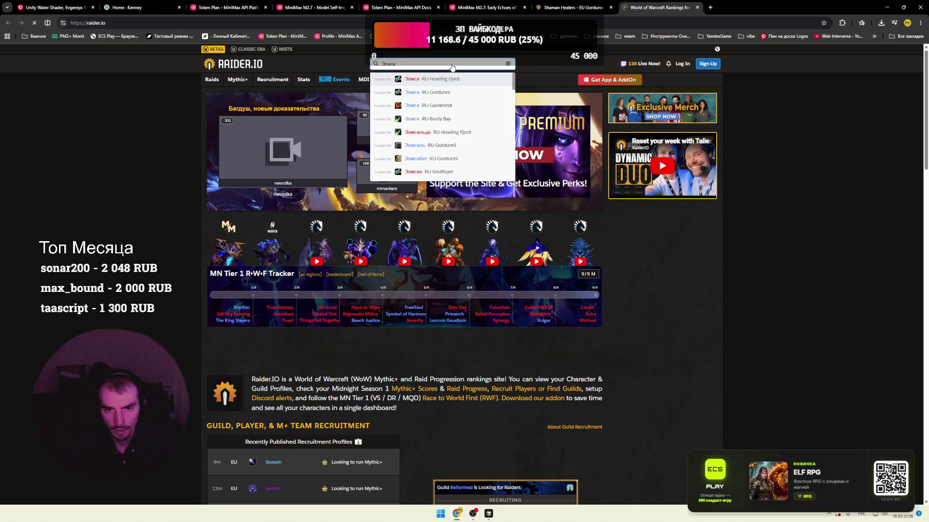
left_click(442, 79)
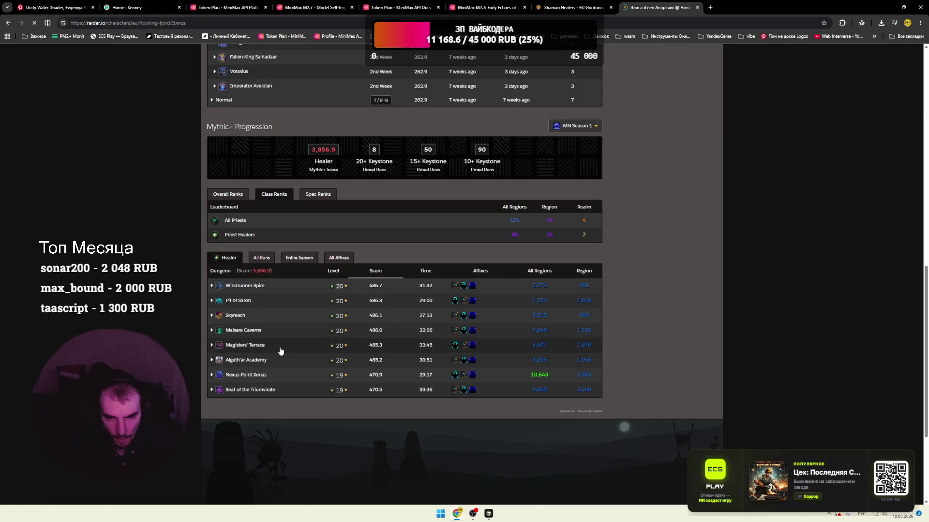
scroll(299, 243, "up", 2)
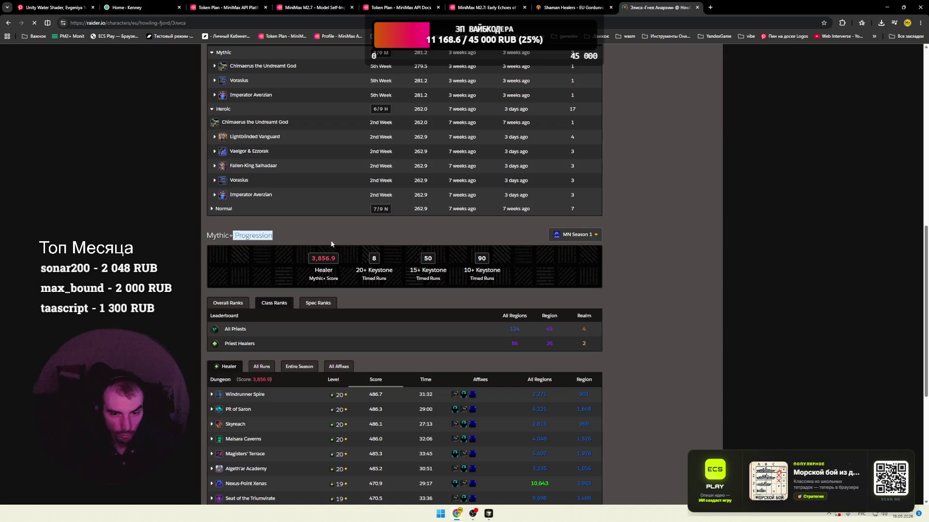
scroll(340, 249, "up", 1)
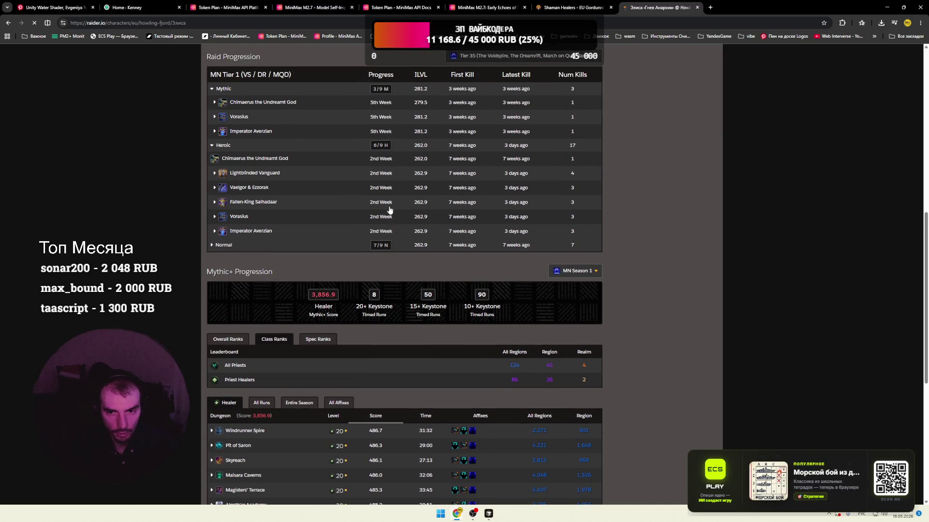
- Collapse the Heroic and Mythic raid tiers, then return to the Shaman Healers rankings
left_click(212, 146)
left_click(211, 89)
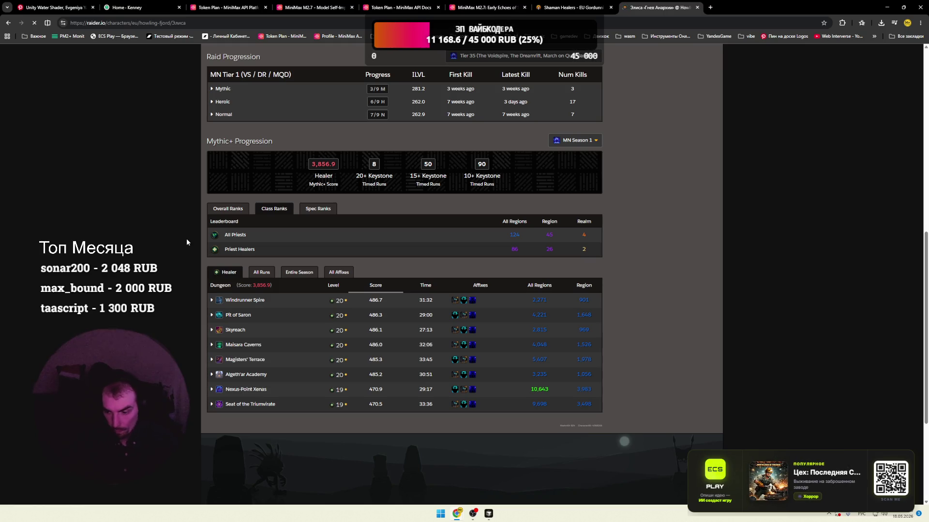
left_click(576, 7)
scroll(333, 202, "down", 5)
- Open the rank 30 shaman's profile and scroll through its Mythic+ runs
scroll(333, 206, "down", 8)
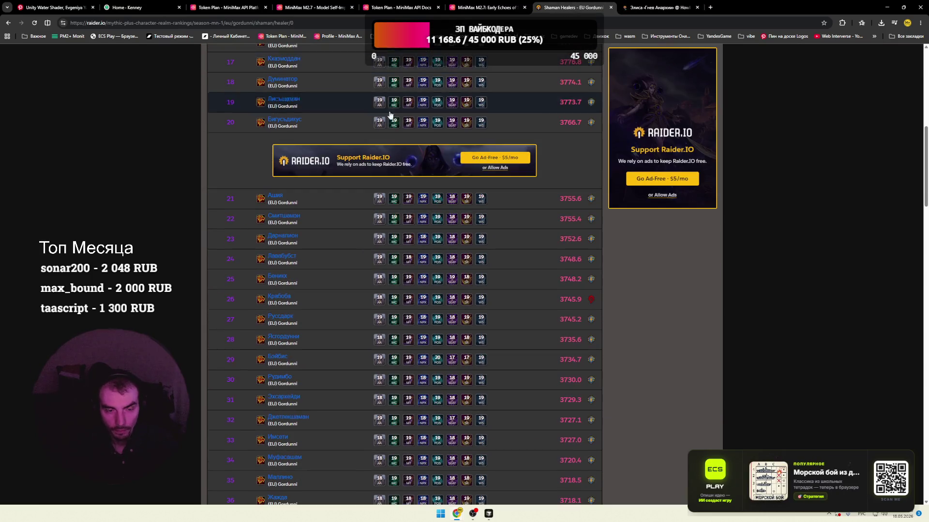
middle_click(279, 195)
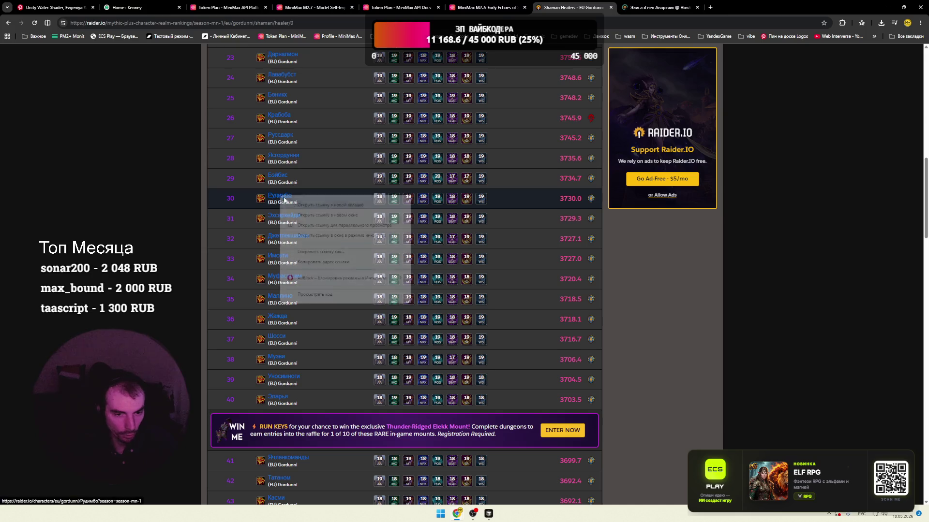
left_click(711, 11)
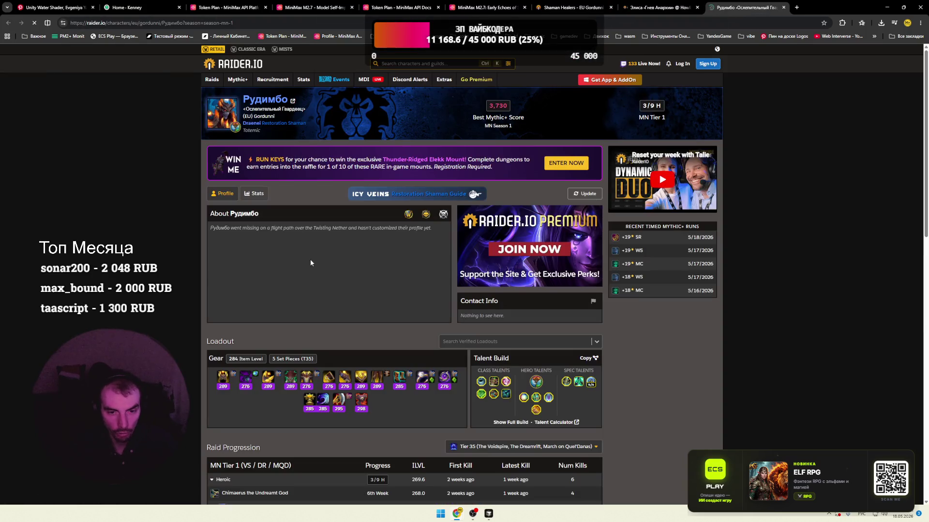
scroll(289, 237, "down", 4)
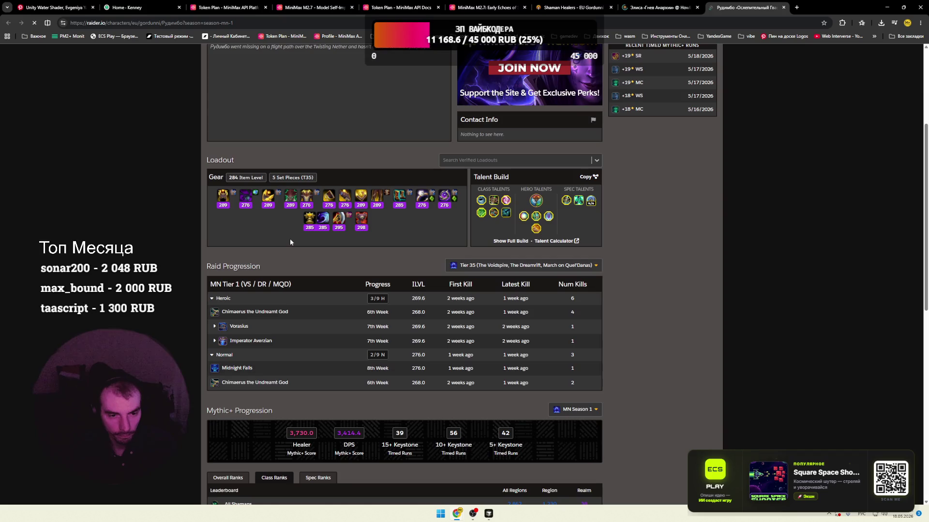
scroll(291, 242, "down", 6)
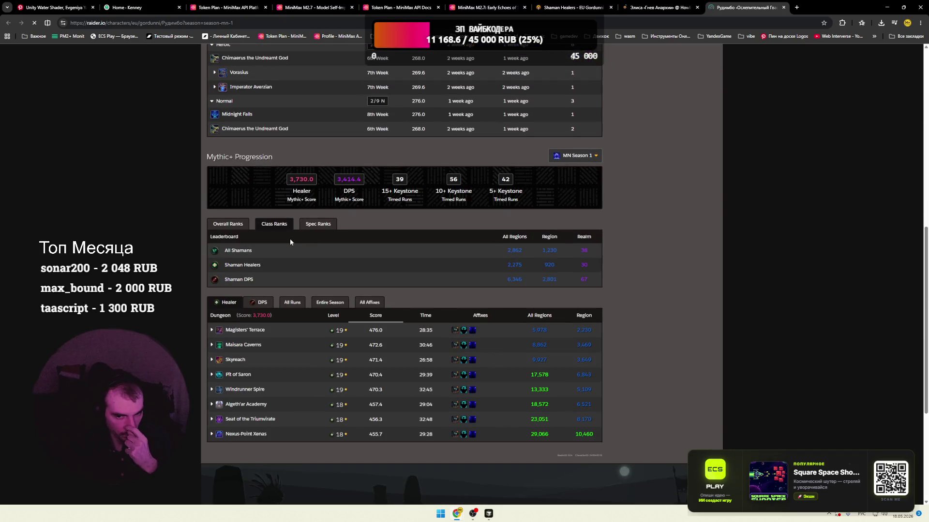
scroll(290, 242, "down", 2)
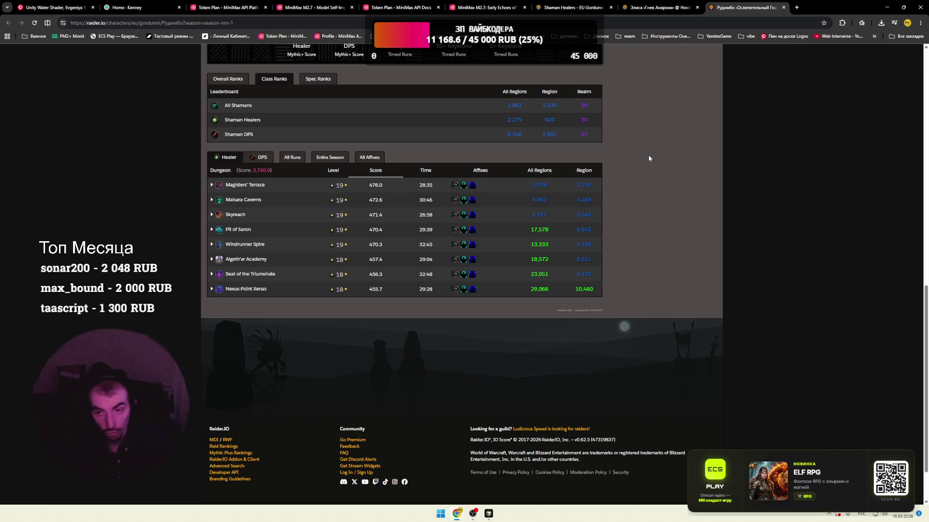
- Close the priest and shaman character profile tabs
left_click(624, 8)
middle_click(624, 10)
left_click(624, 10)
left_click(697, 7)
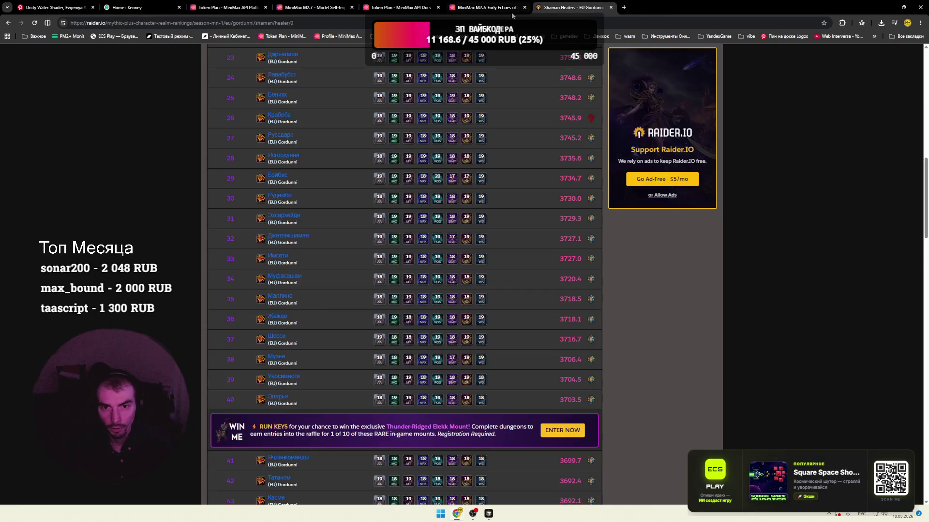
- Close the Shaman Healers rankings tab and look over the MiniMax article
left_click(511, 10)
left_click(611, 7)
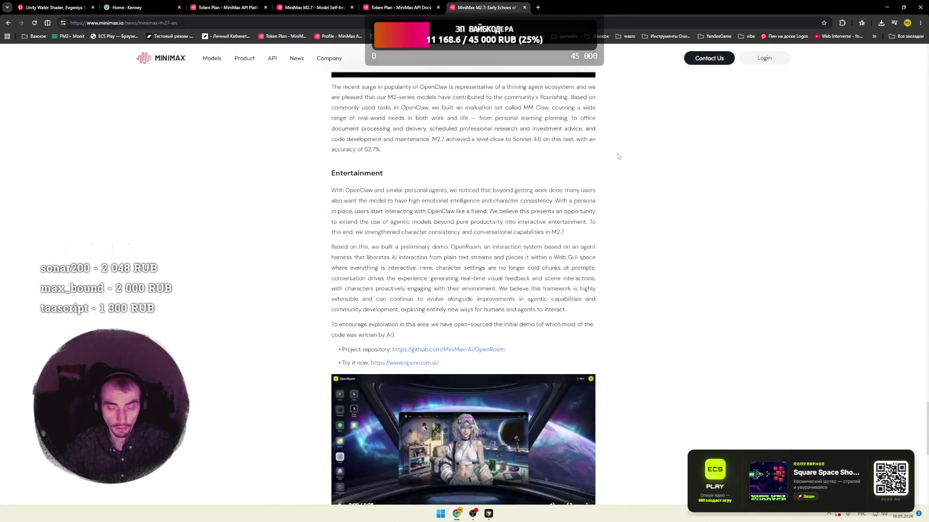
triple_click(464, 186)
left_click(464, 185)
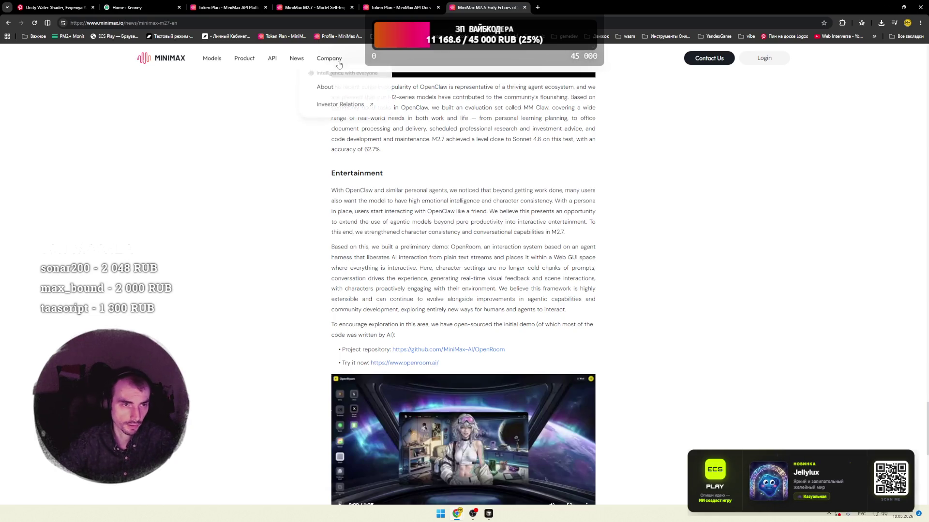
- Review the Kenney home page, then close the Kenney, Token Plan docs and MiniMax tabs
left_click(160, 6)
scroll(403, 166, "down", 3)
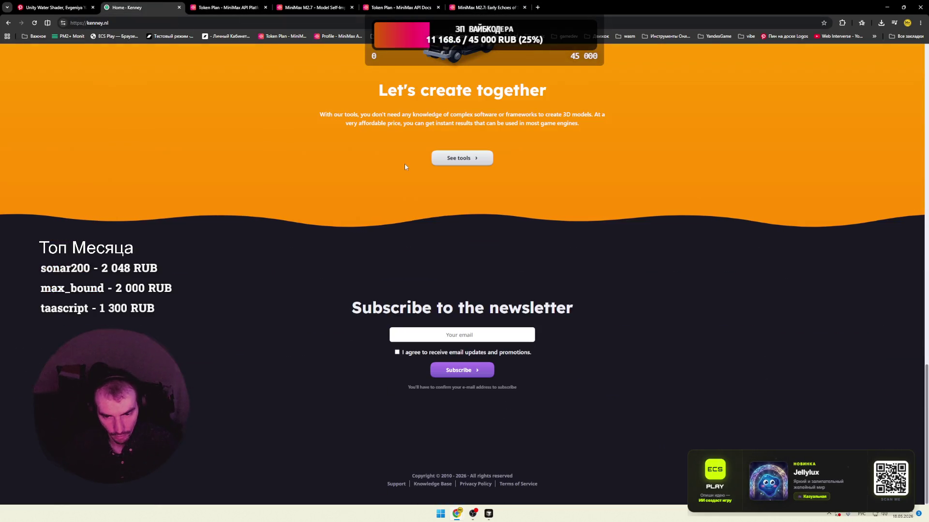
scroll(403, 166, "up", 10)
scroll(403, 166, "up", 10)
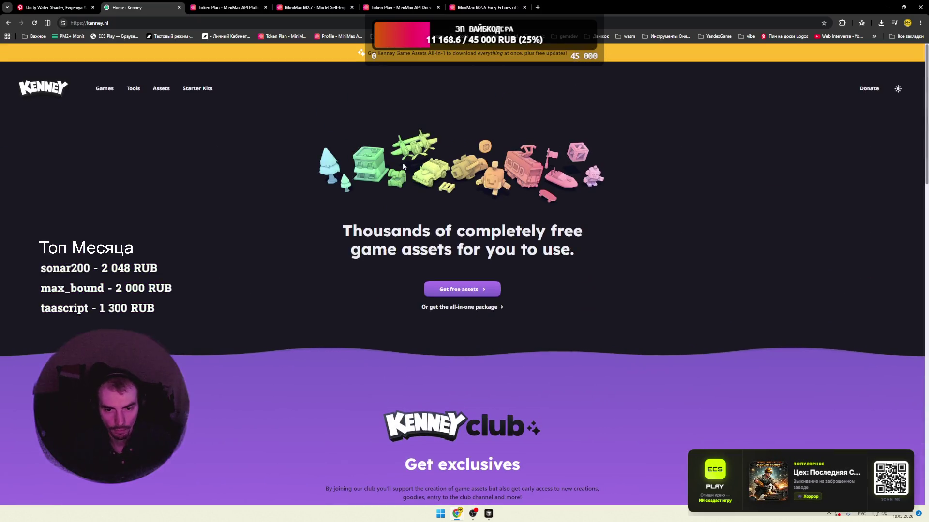
left_click(179, 8)
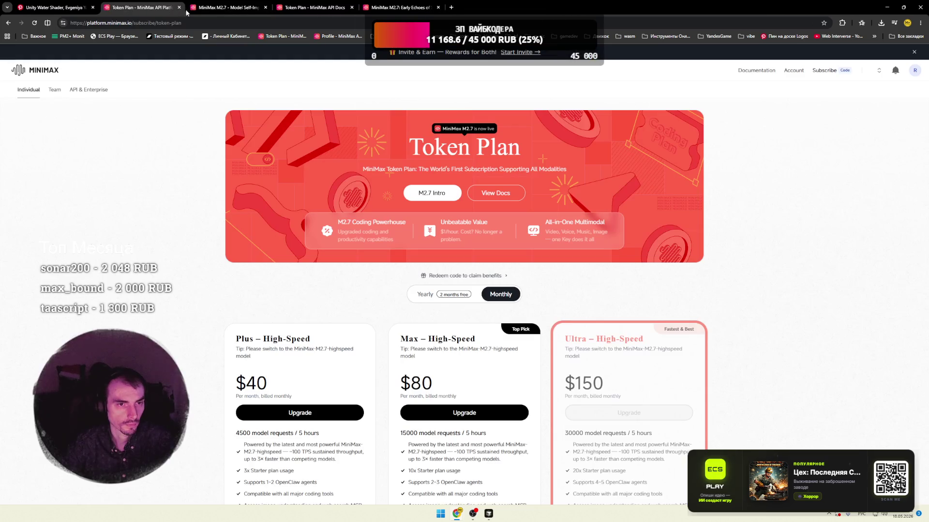
left_click(179, 7)
left_click(179, 7)
middle_click(179, 7)
middle_click(180, 7)
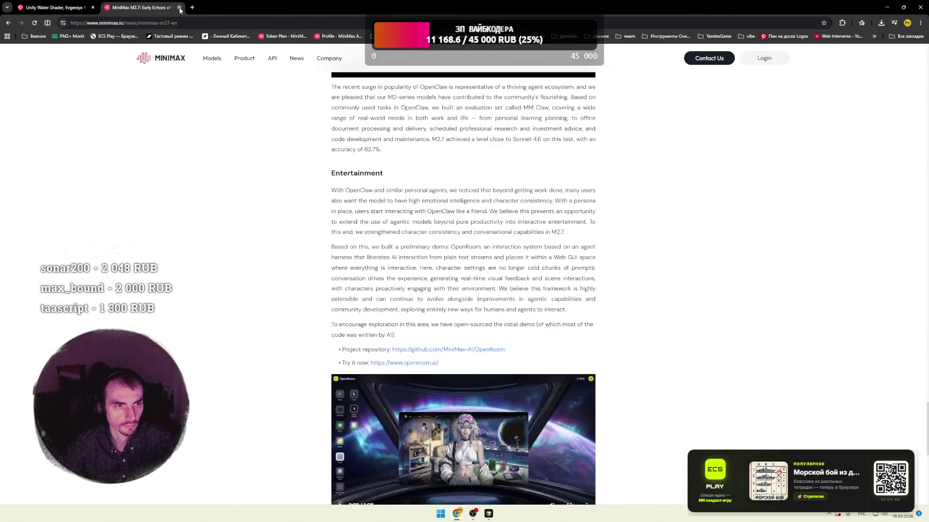
middle_click(116, 7)
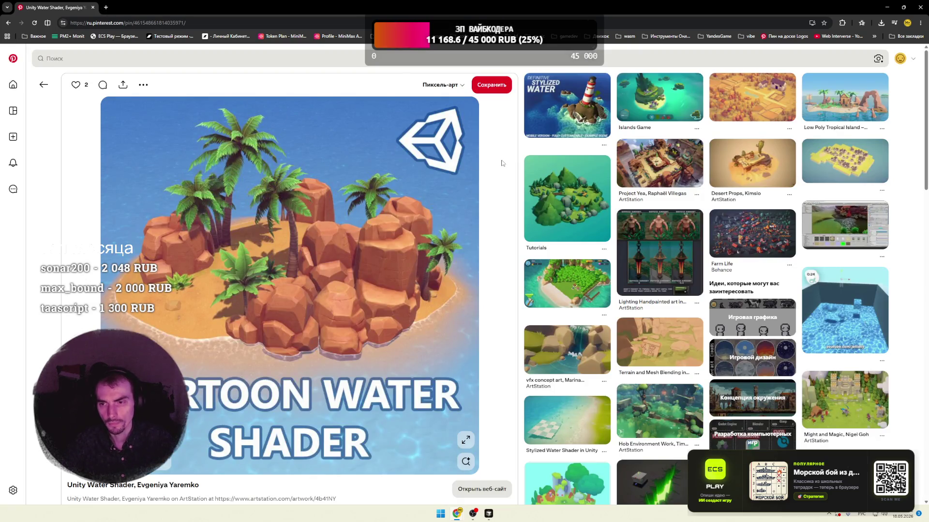
- Open the Lighting Handpainted art pin, then follow related pins to the Blended Texture pin
scroll(513, 163, "down", 3)
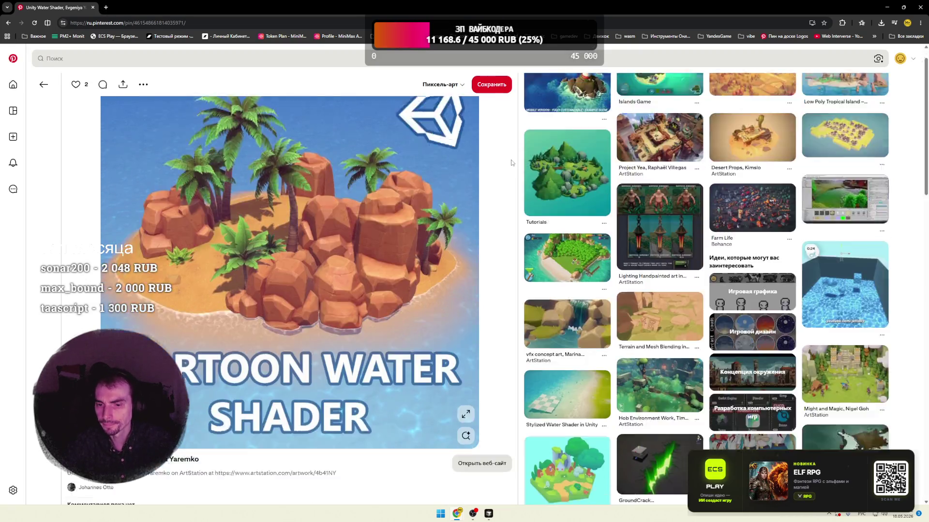
scroll(513, 163, "up", 3)
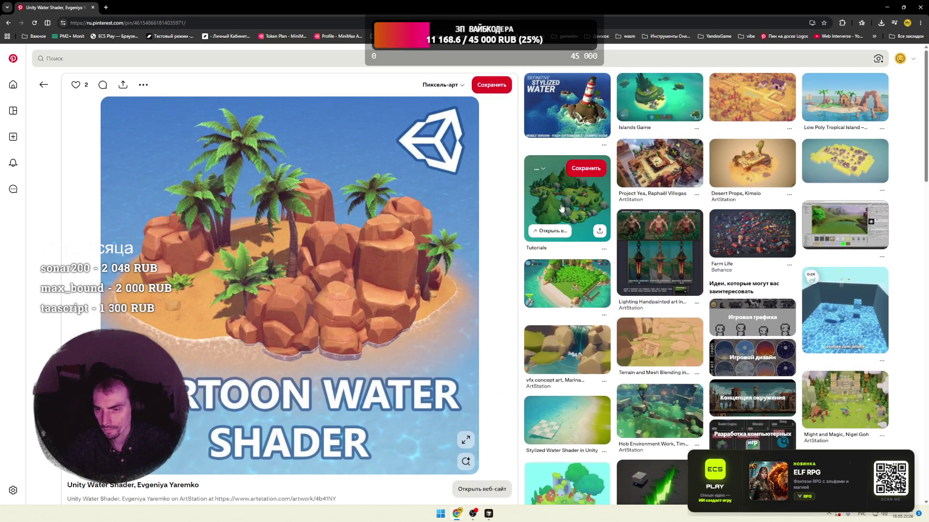
left_click(530, 225)
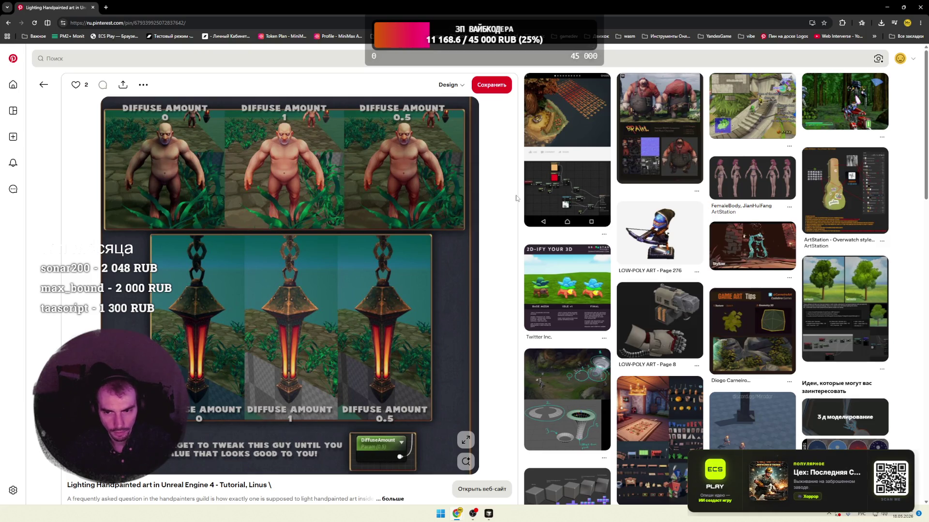
left_click(526, 179)
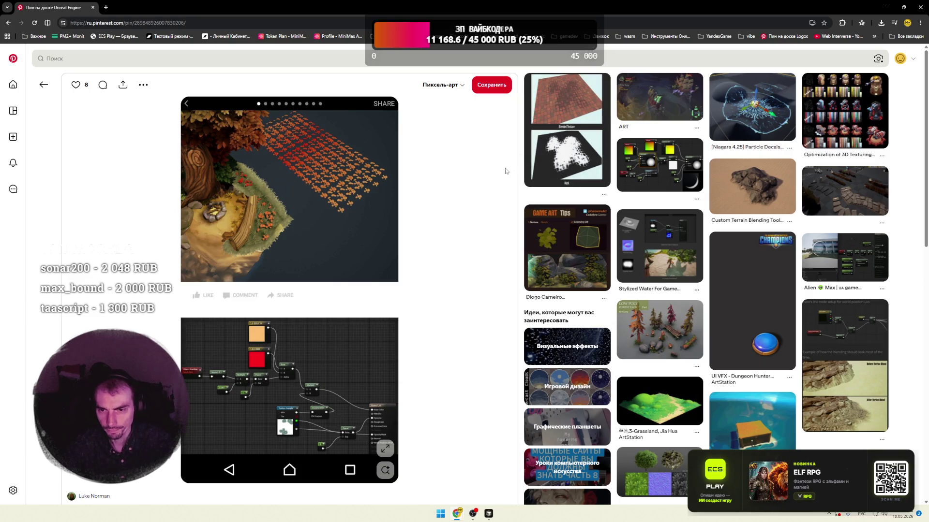
left_click(541, 164)
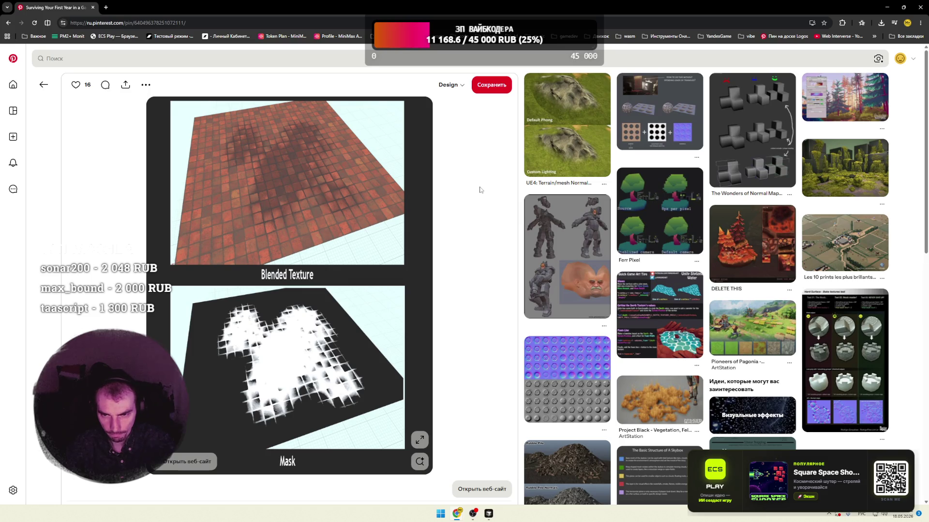
- Follow the terrain-blending pins to the stylized stone pillar pin, then return to the feed
left_click(566, 121)
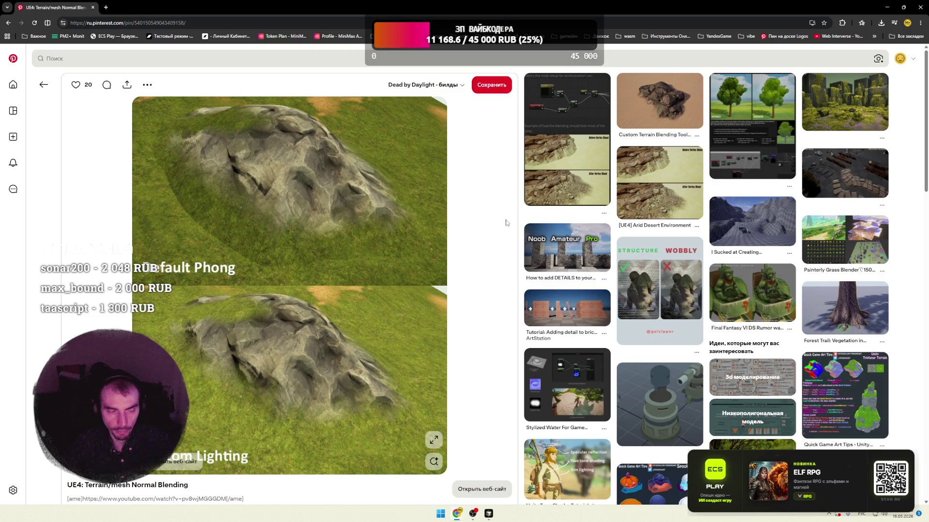
left_click(659, 102)
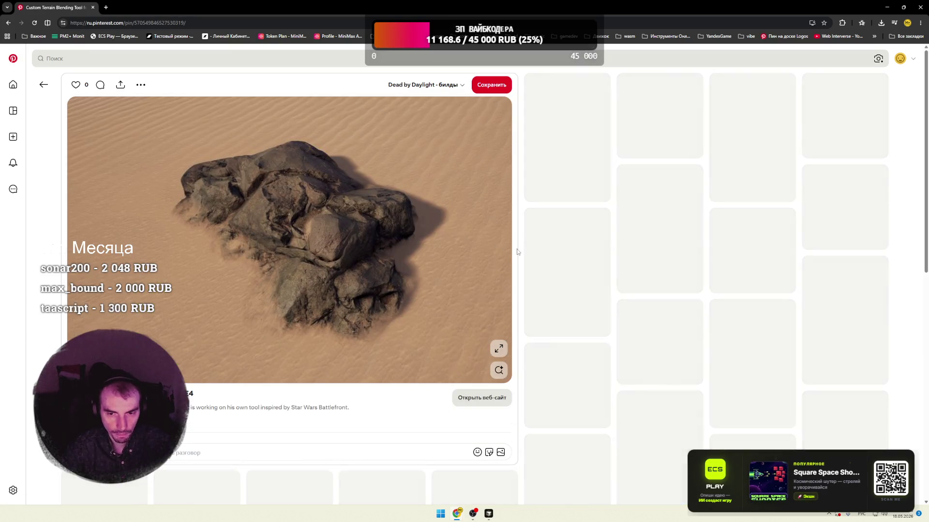
double_click(518, 251)
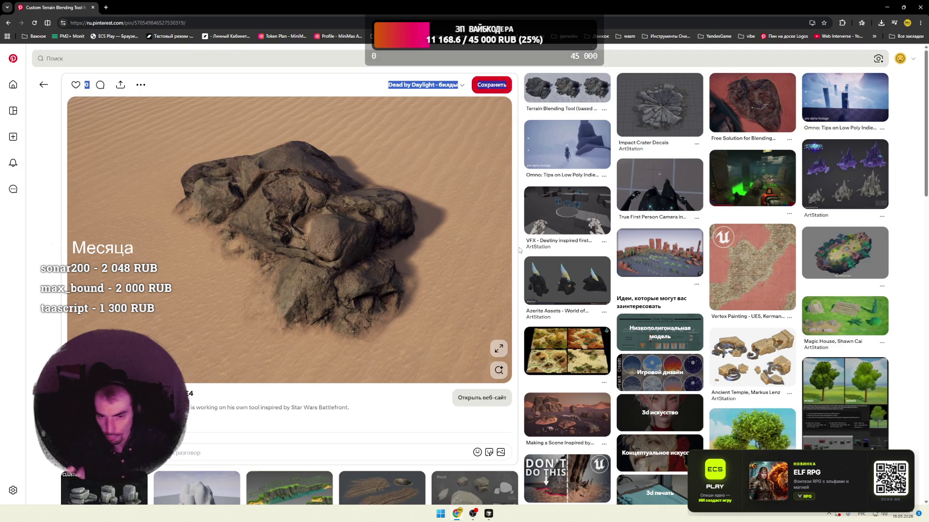
left_click(13, 84)
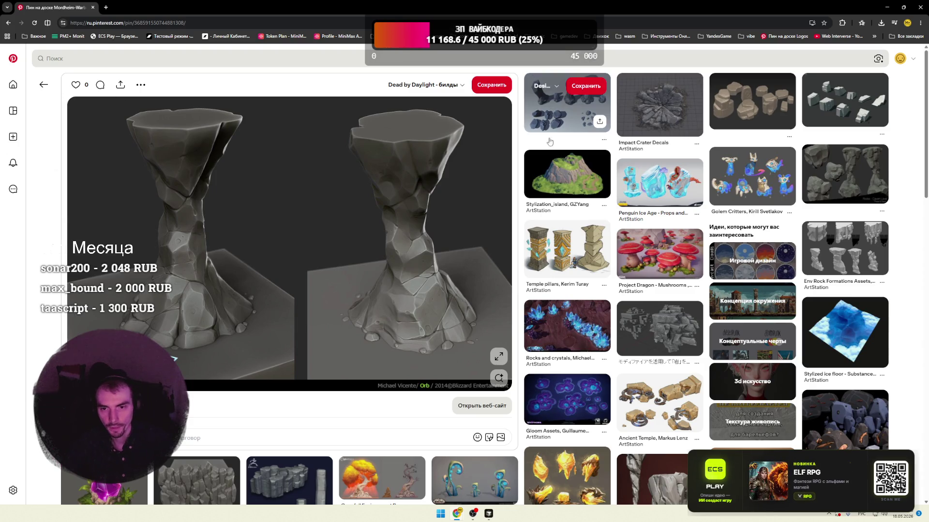
scroll(518, 140, "down", 2)
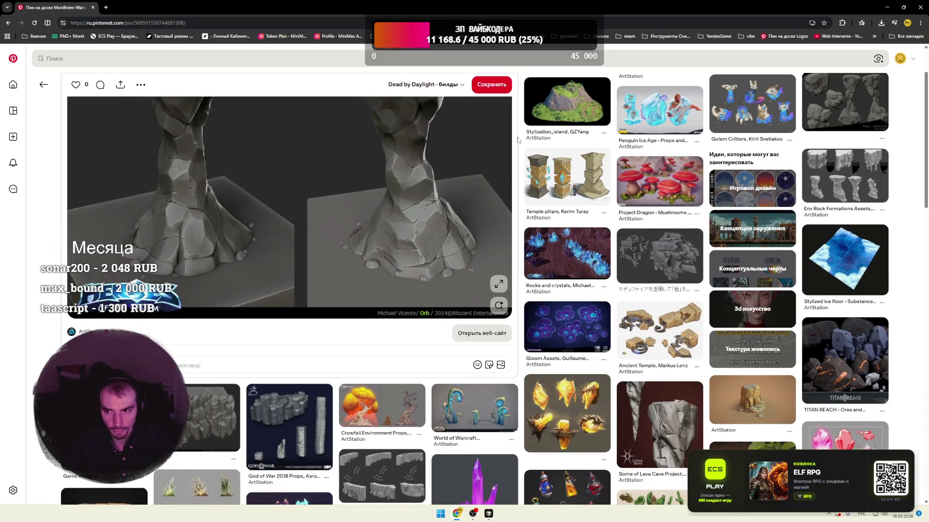
scroll(164, 115, "down", 3)
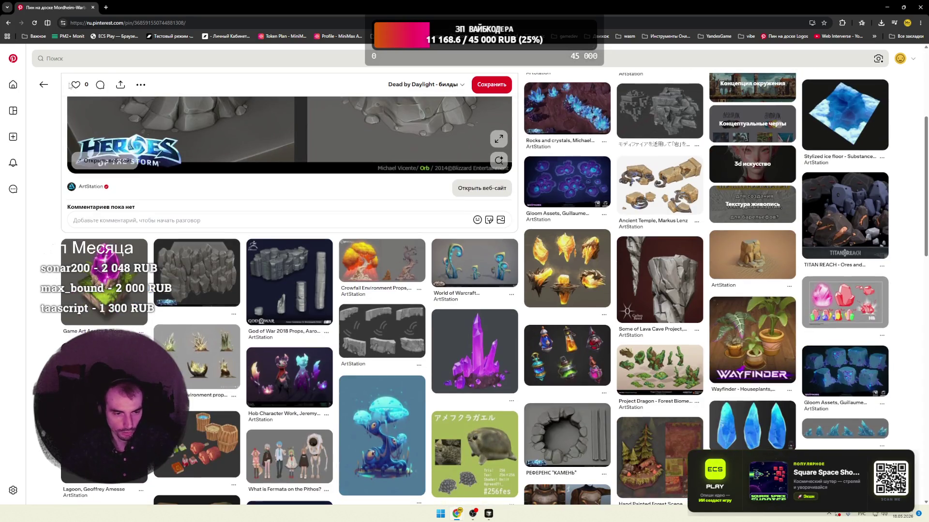
left_click(20, 59)
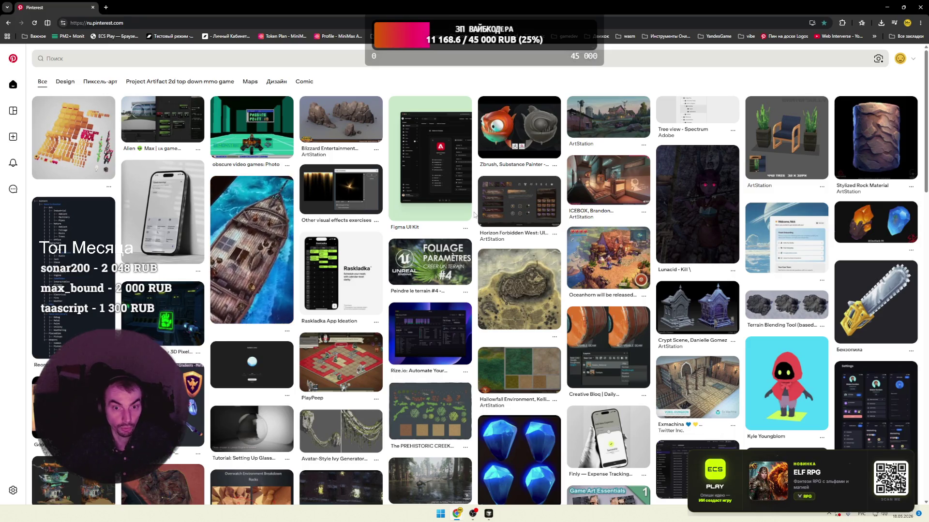
scroll(475, 214, "down", 2)
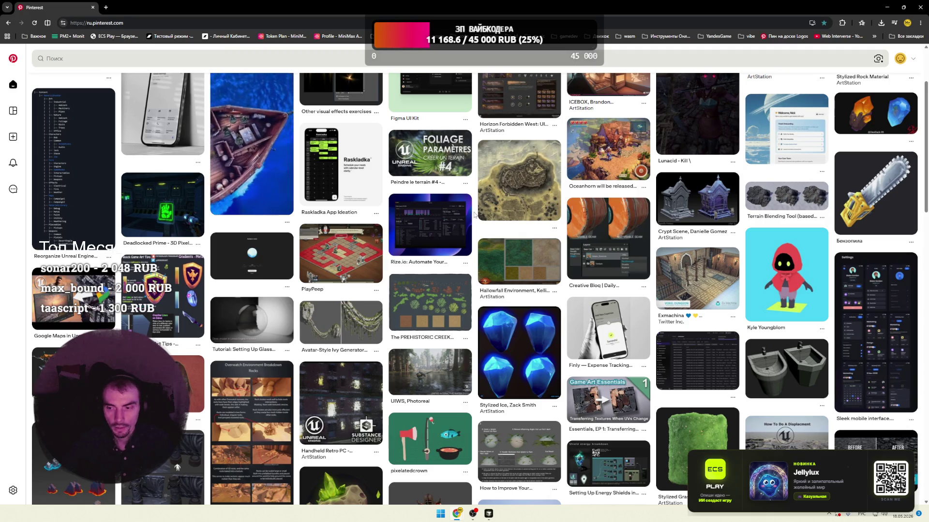
scroll(474, 215, "down", 2)
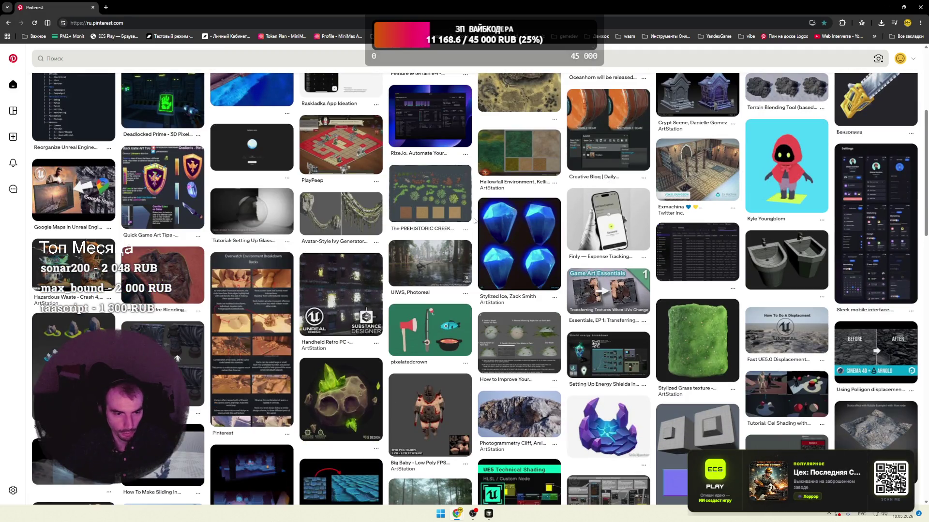
scroll(474, 221, "down", 3)
scroll(475, 221, "down", 2)
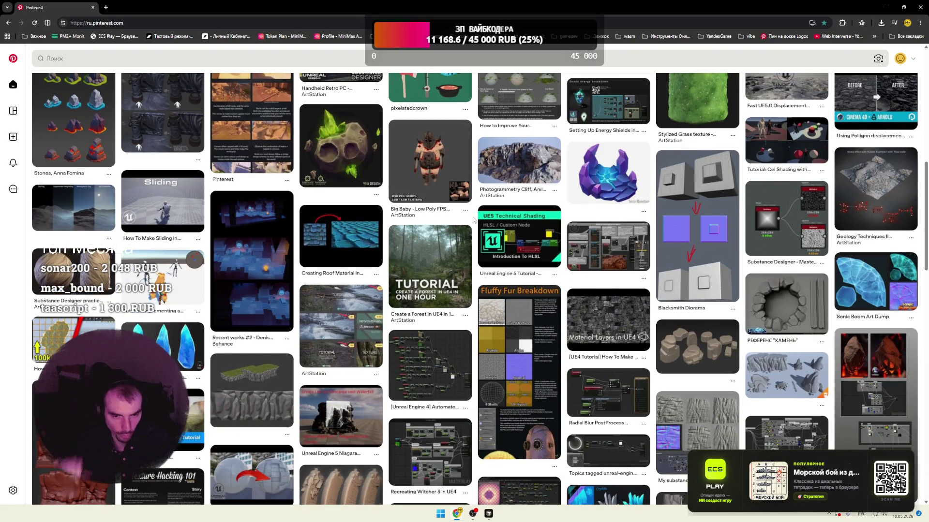
mouse_move(472, 221)
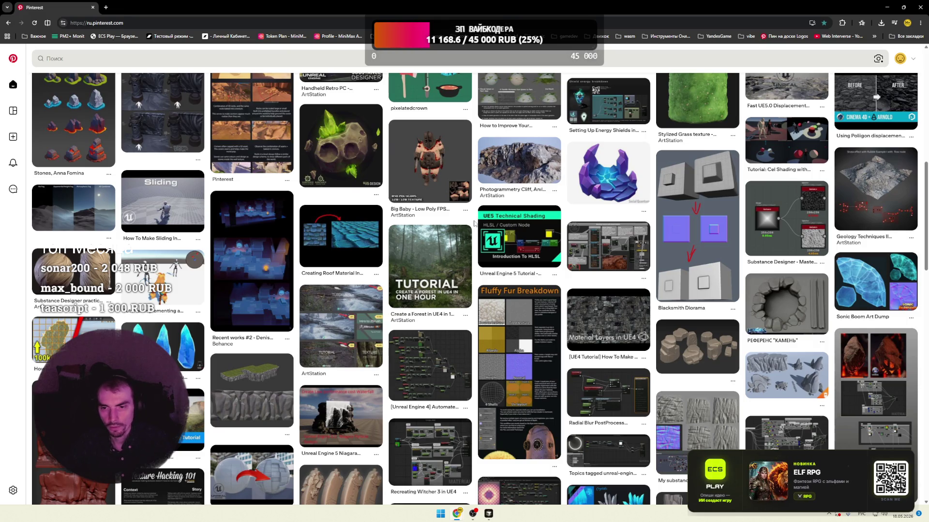
scroll(476, 224, "down", 2)
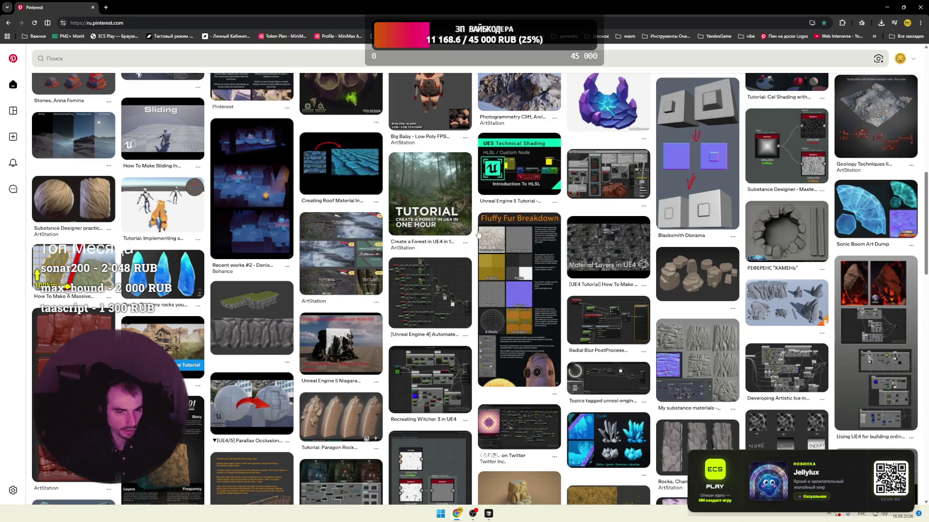
scroll(475, 223, "down", 3)
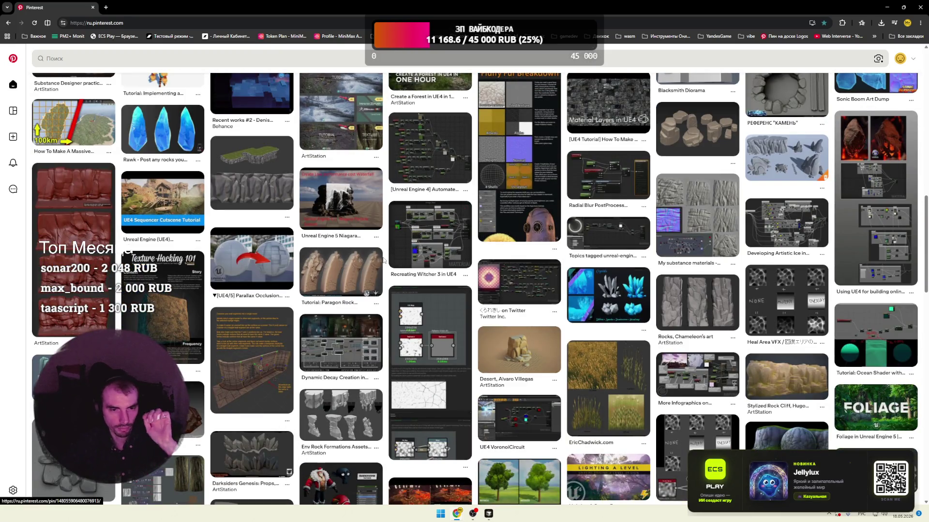
scroll(383, 260, "down", 5)
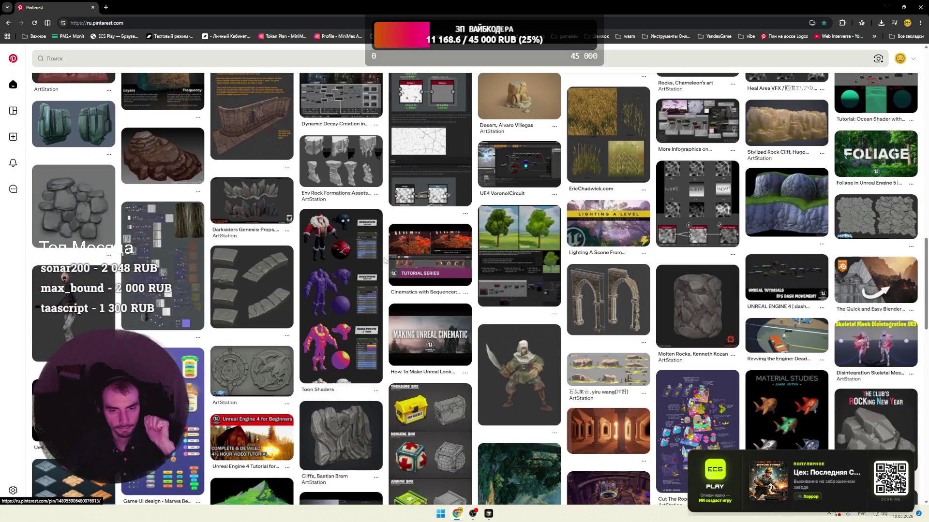
scroll(384, 260, "down", 4)
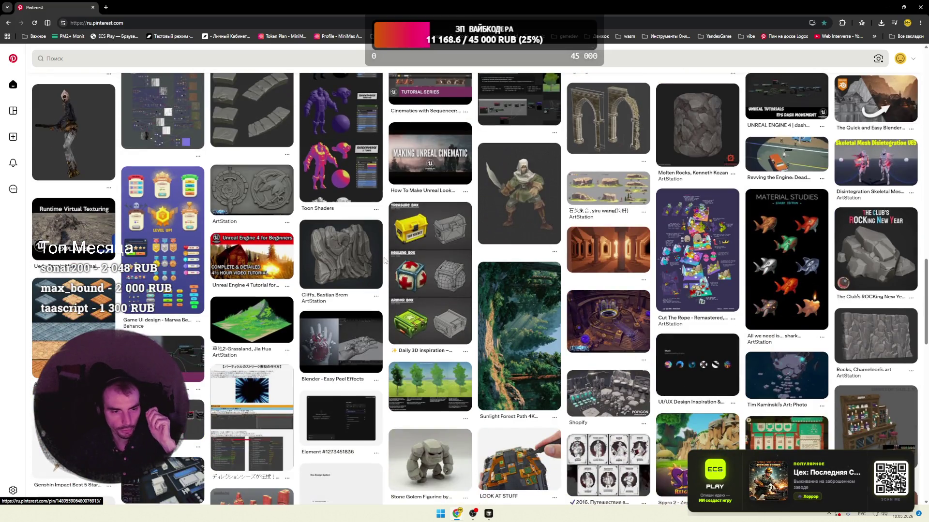
left_click(52, 123)
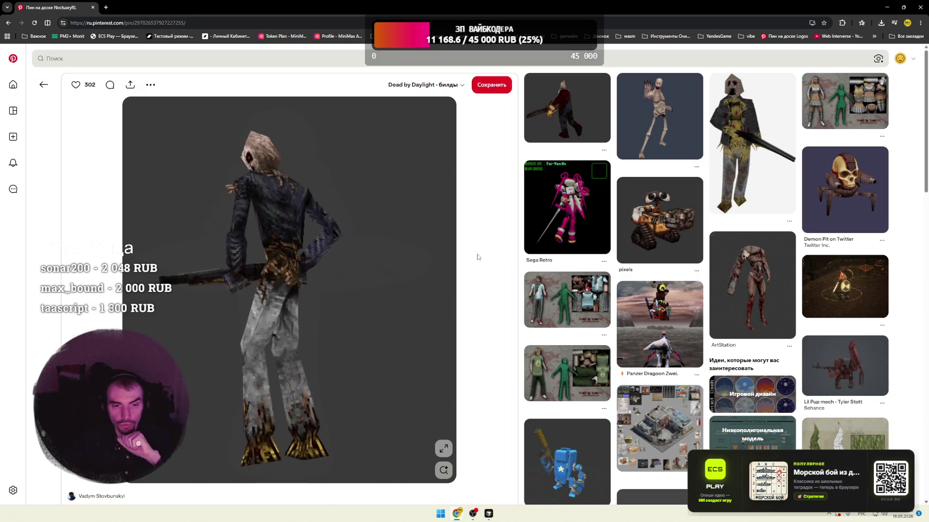
- Browse the scarecrow pin's related low-poly character pins, then go back to the feed
scroll(515, 258, "down", 3)
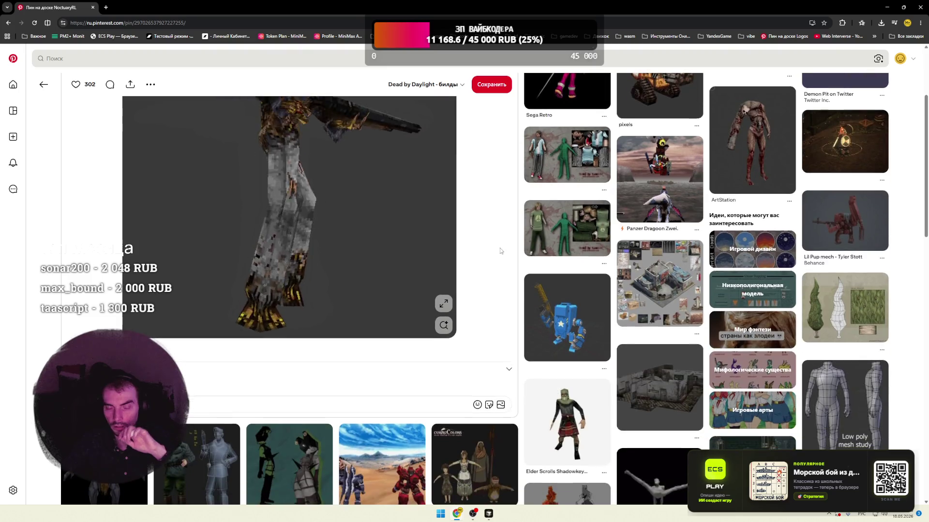
scroll(515, 258, "down", 3)
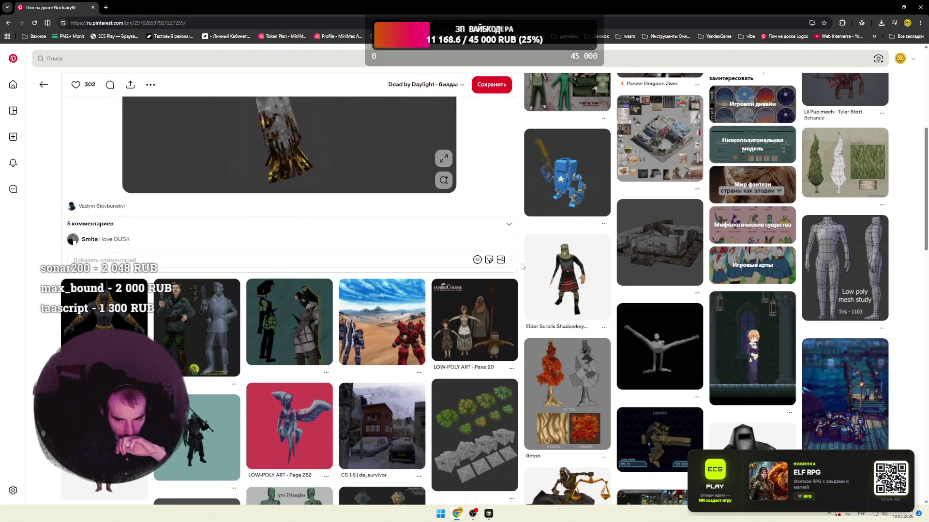
scroll(521, 266, "down", 3)
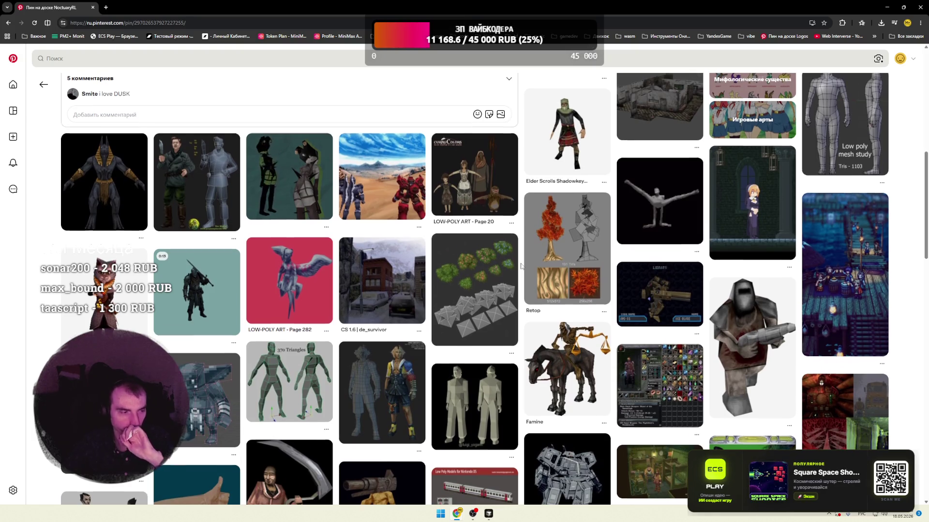
scroll(521, 266, "down", 4)
scroll(521, 266, "down", 1)
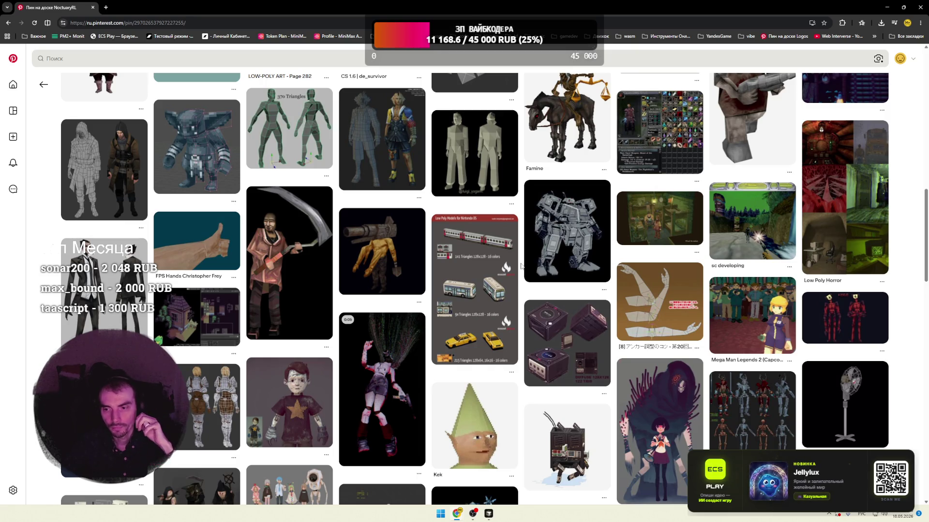
scroll(522, 266, "down", 3)
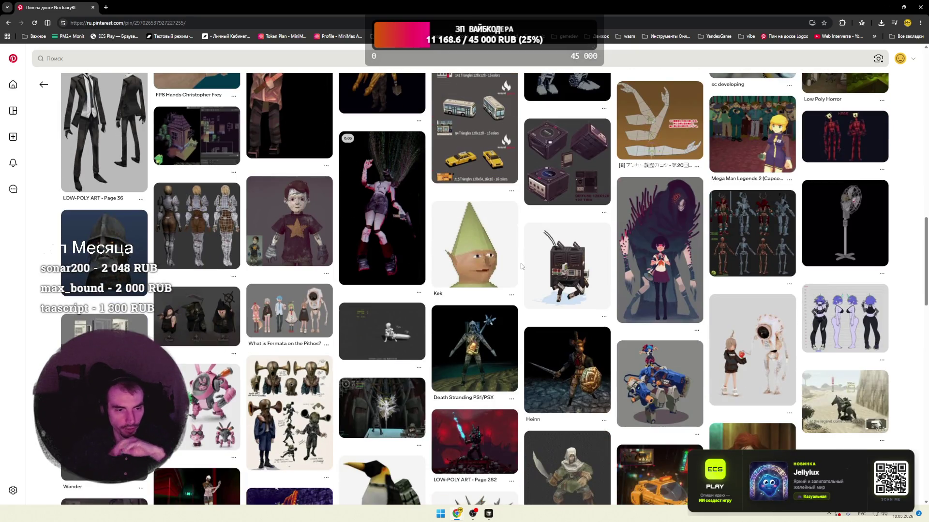
scroll(522, 266, "down", 1)
scroll(521, 266, "down", 3)
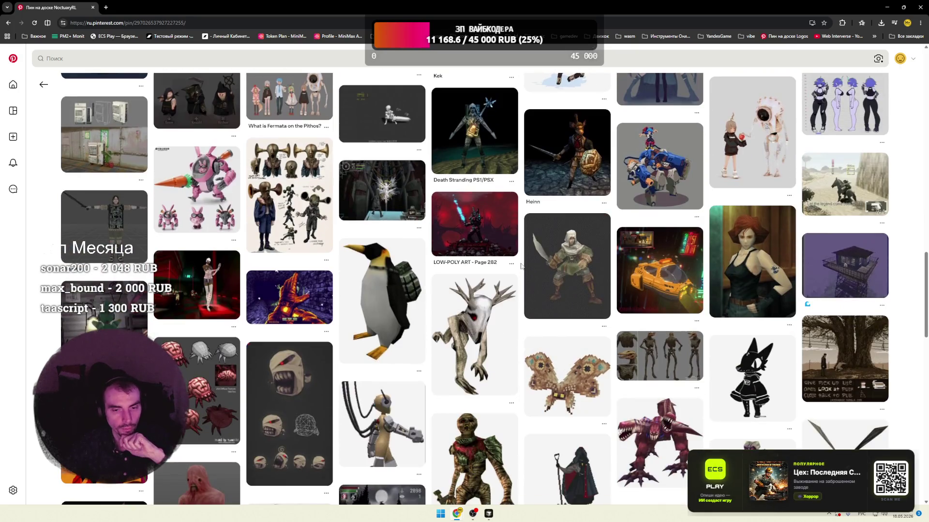
scroll(522, 266, "down", 2)
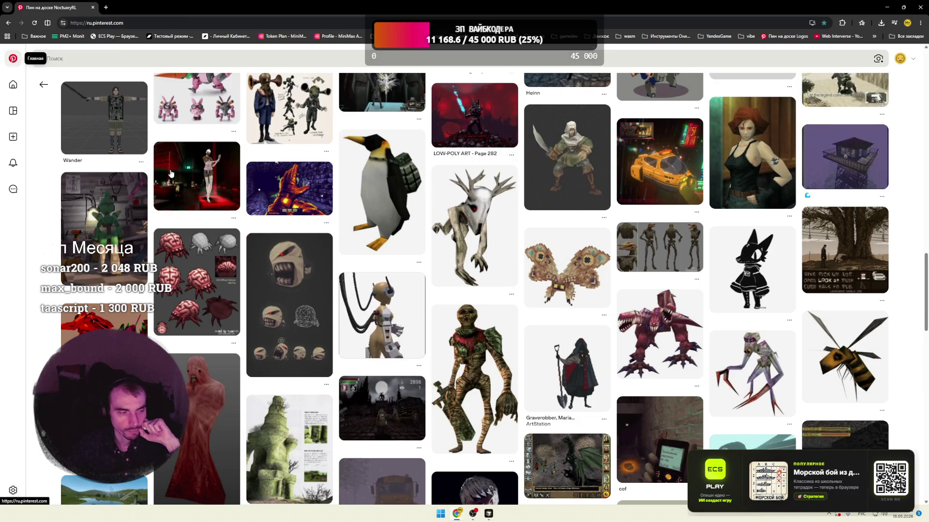
key("alt+Left")
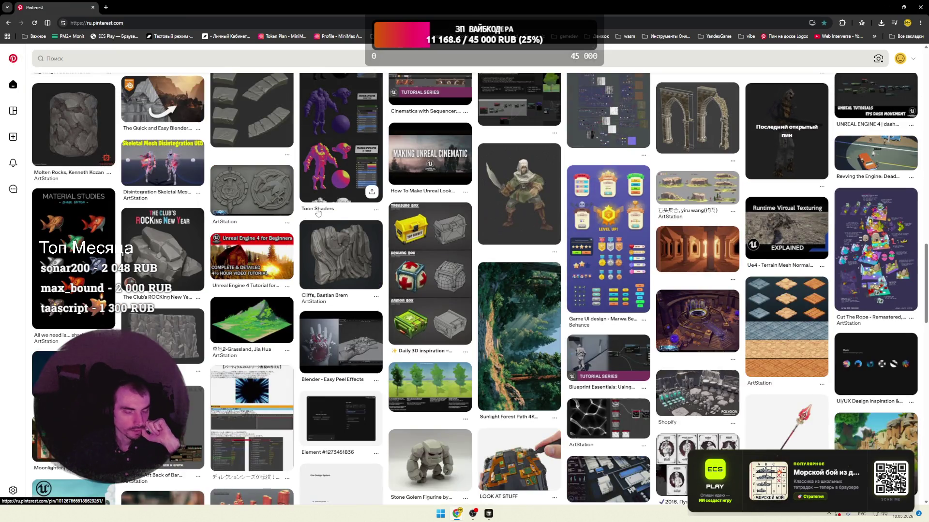
- Open the POLYGON Dungeon Pack pin, then the low-poly rock creature pin from its related grid
scroll(386, 201, "down", 3)
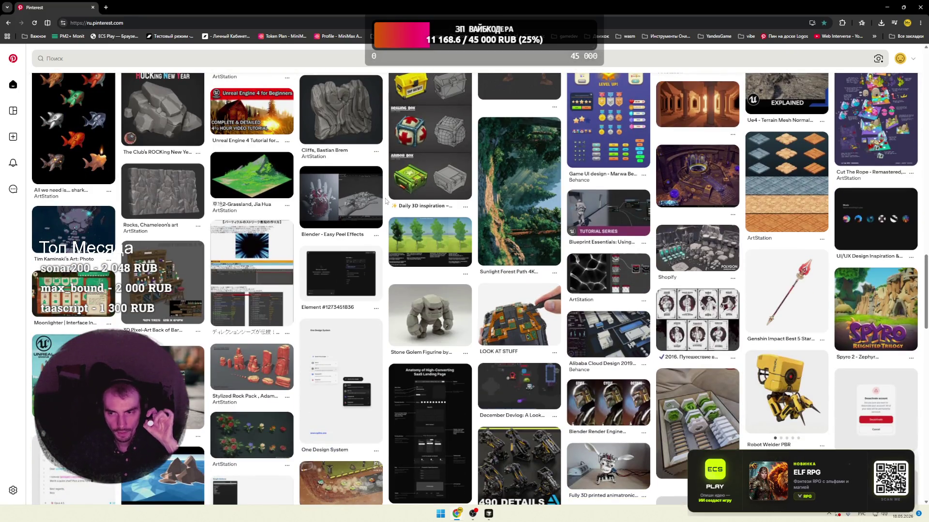
scroll(386, 200, "down", 2)
left_click(697, 156)
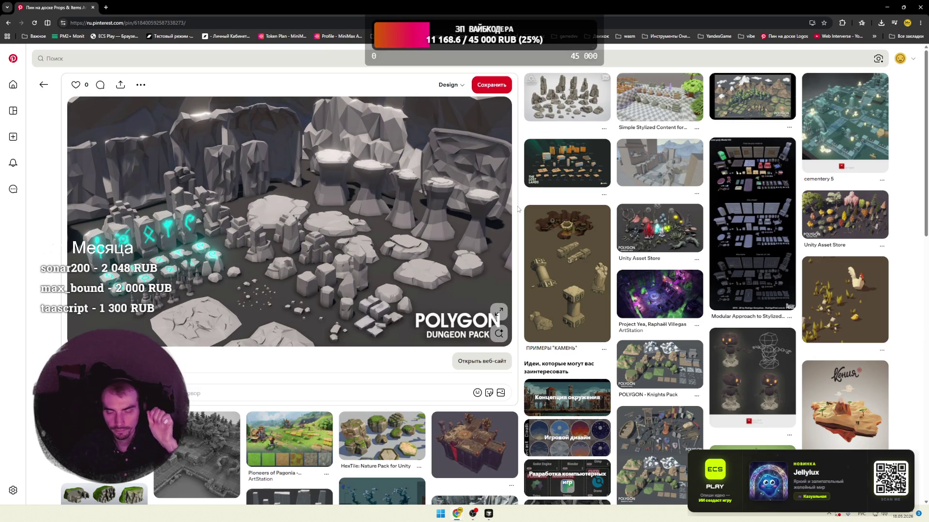
scroll(517, 209, "down", 3)
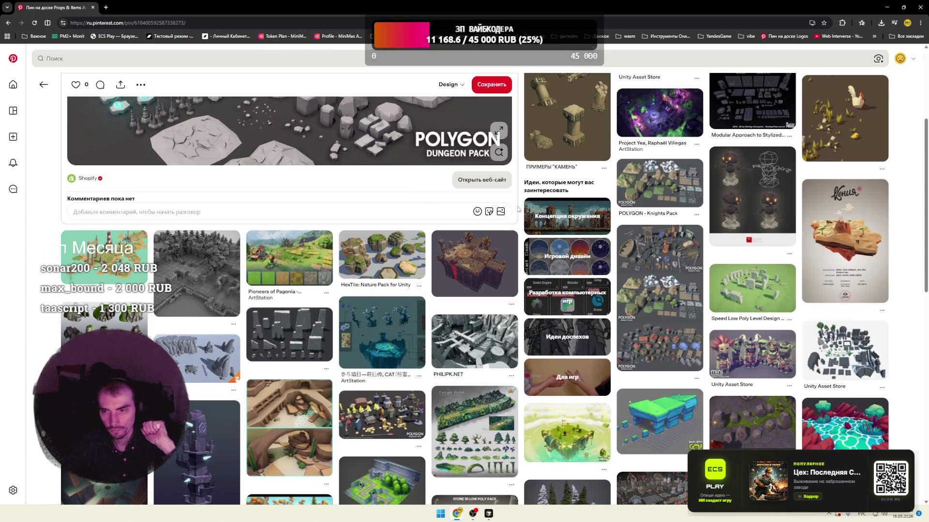
left_click(721, 203)
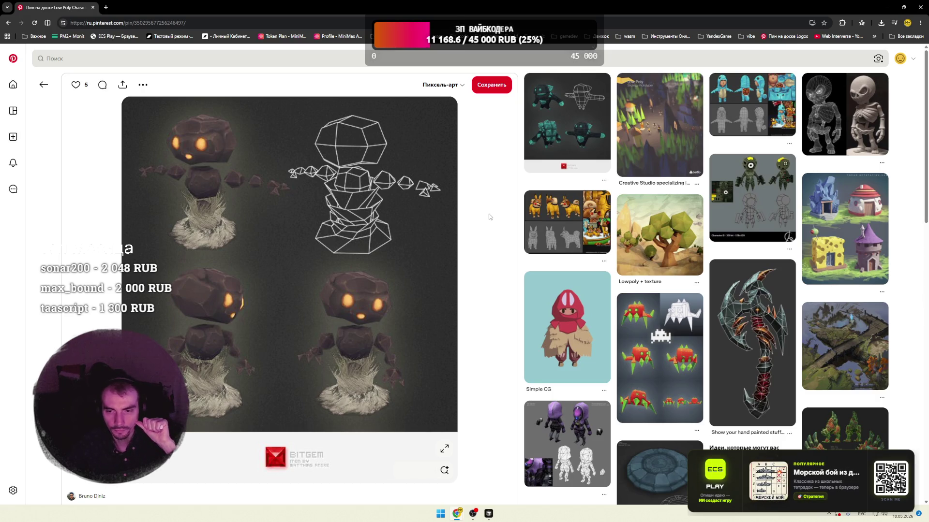
- Browse the rock golem's related pins: a knight, twin swords, a skull, a wizard, water towers
scroll(489, 217, "down", 5)
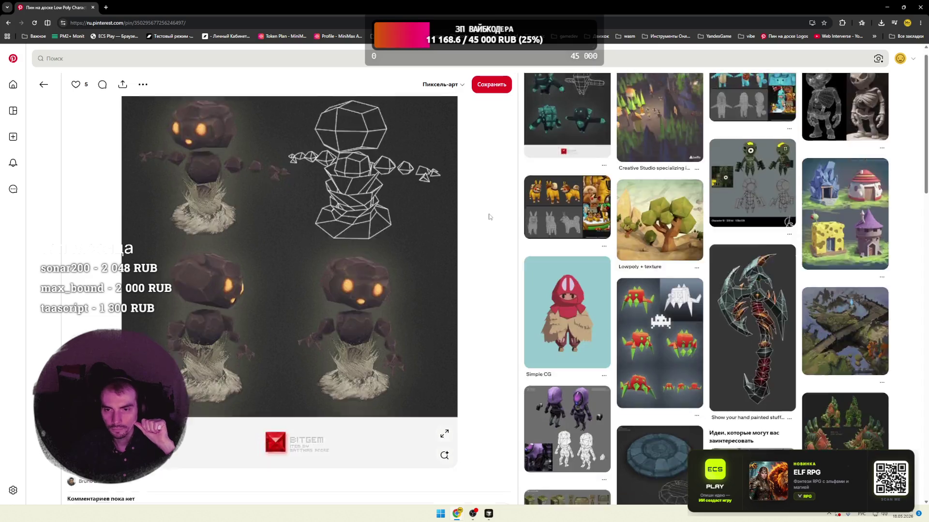
scroll(490, 216, "down", 3)
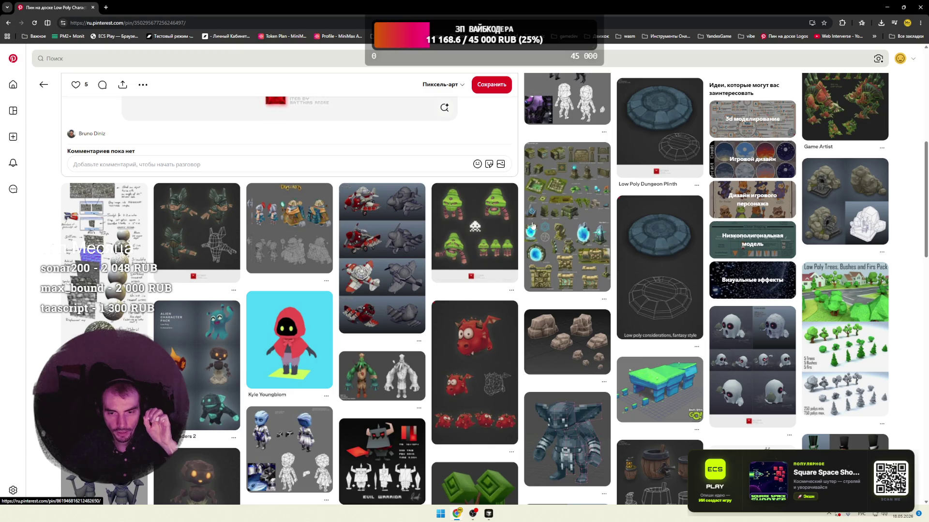
scroll(521, 222, "down", 7)
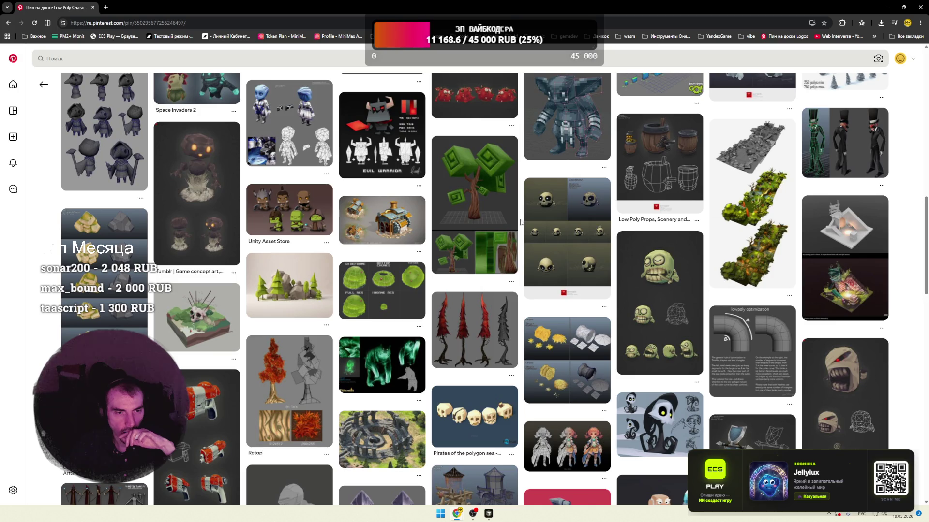
scroll(520, 222, "down", 3)
scroll(521, 222, "down", 2)
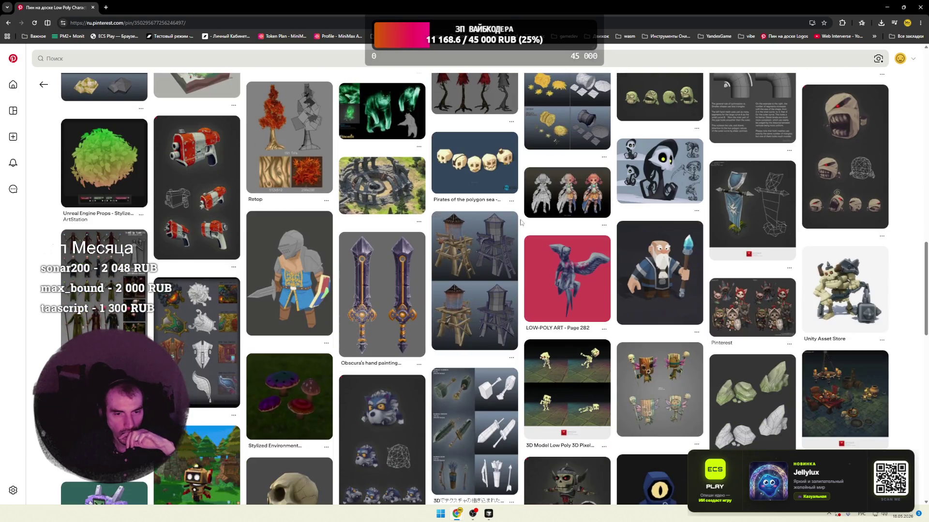
scroll(521, 222, "up", 10)
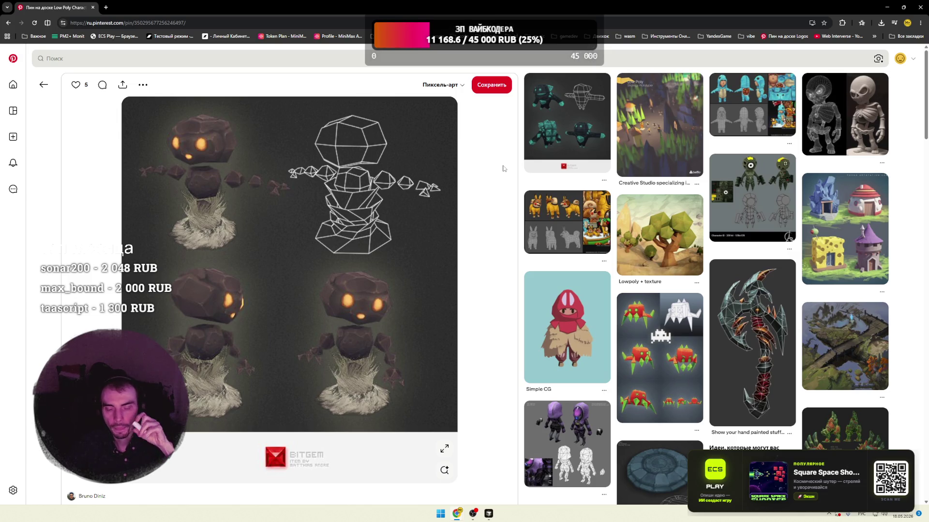
scroll(502, 169, "down", 5)
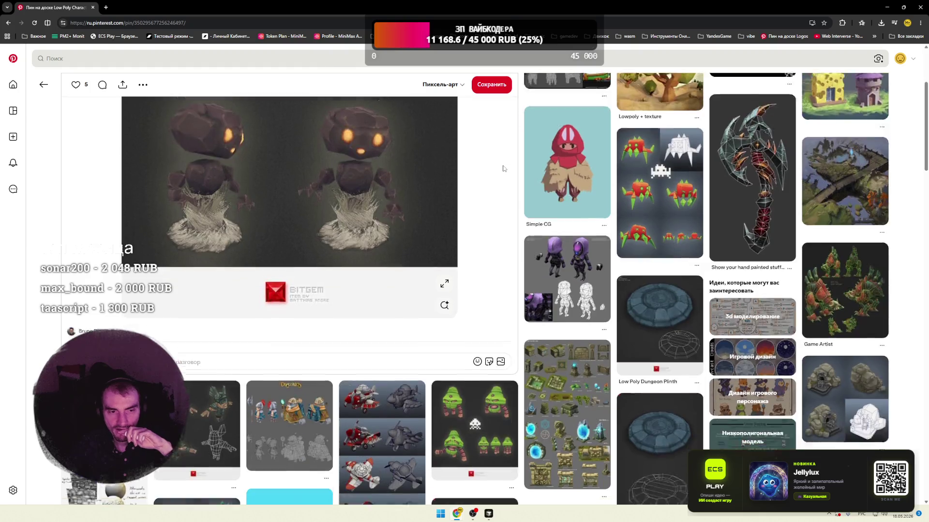
scroll(502, 168, "down", 2)
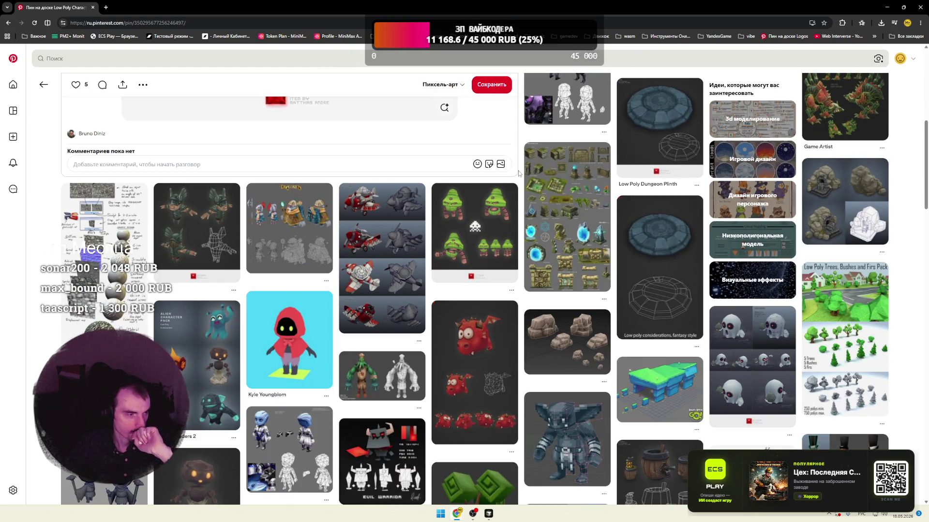
scroll(518, 173, "down", 3)
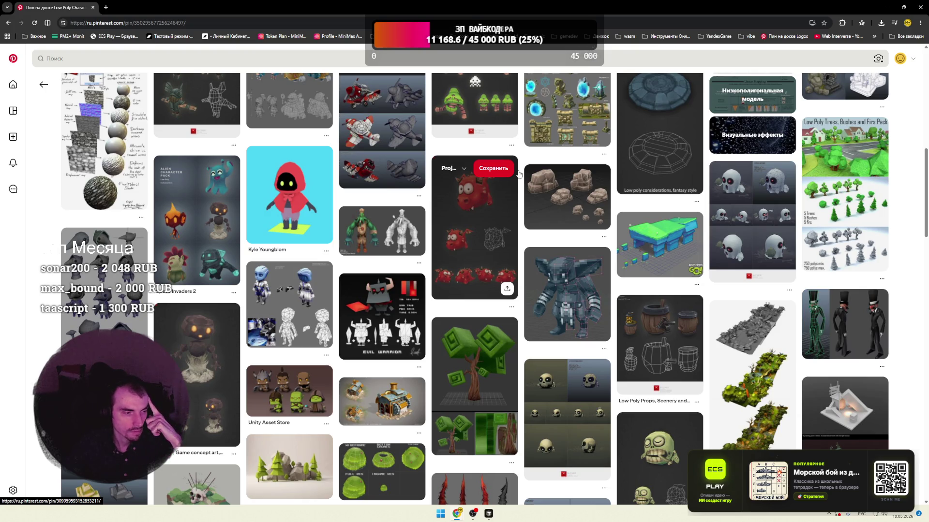
scroll(518, 173, "down", 3)
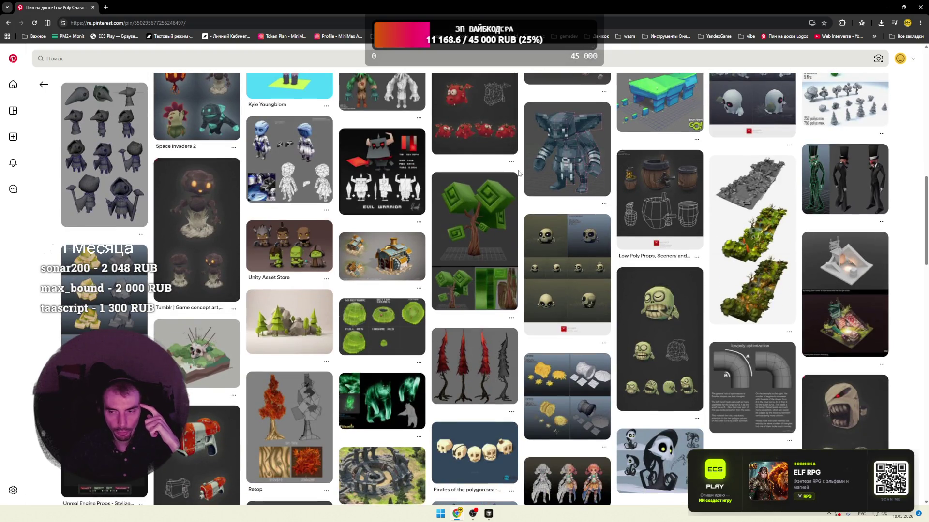
scroll(518, 174, "down", 3)
scroll(520, 173, "down", 3)
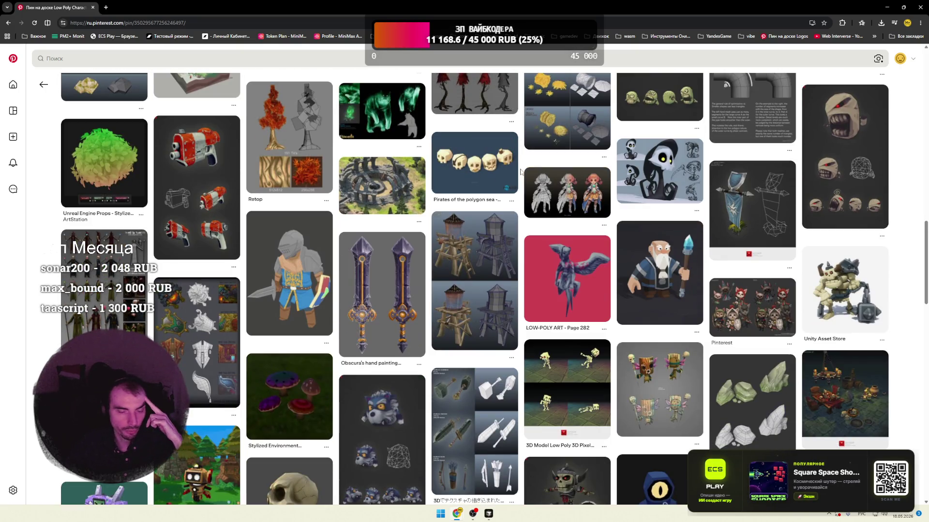
scroll(521, 171, "down", 3)
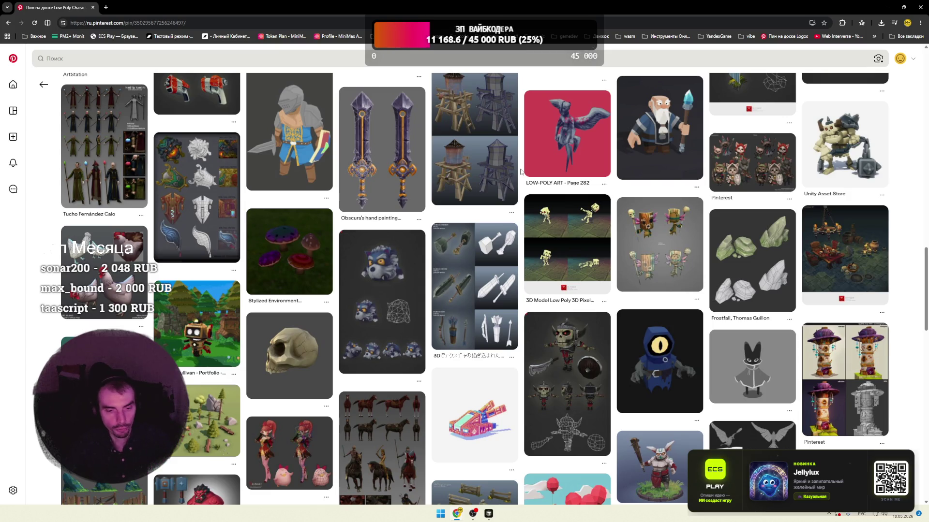
scroll(520, 171, "down", 4)
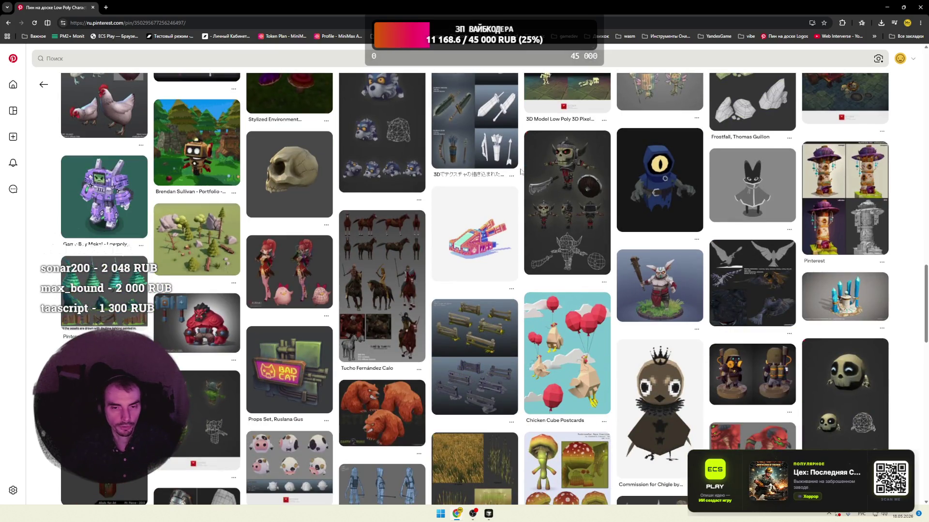
- Go from the low-poly wolf pin to the desert Witness pin, browse it, then open the volcano island pin
left_click(385, 130)
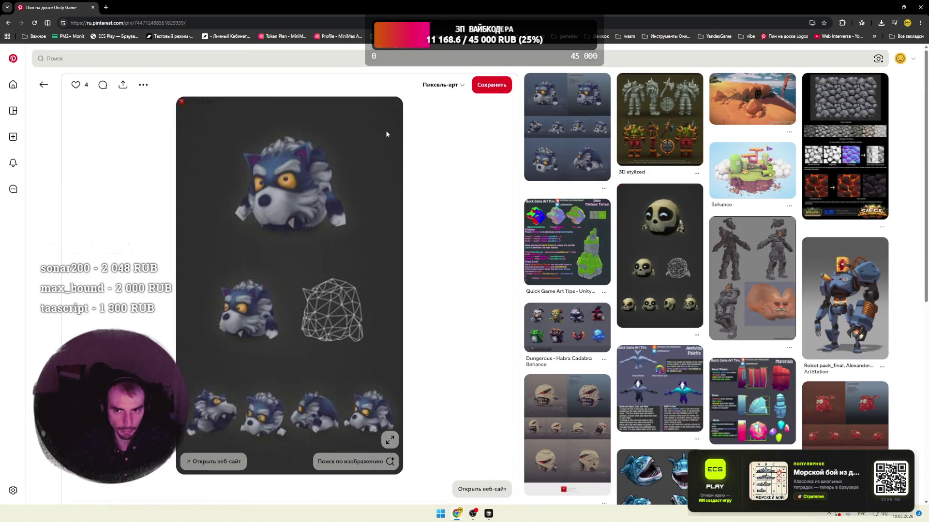
left_click(737, 118)
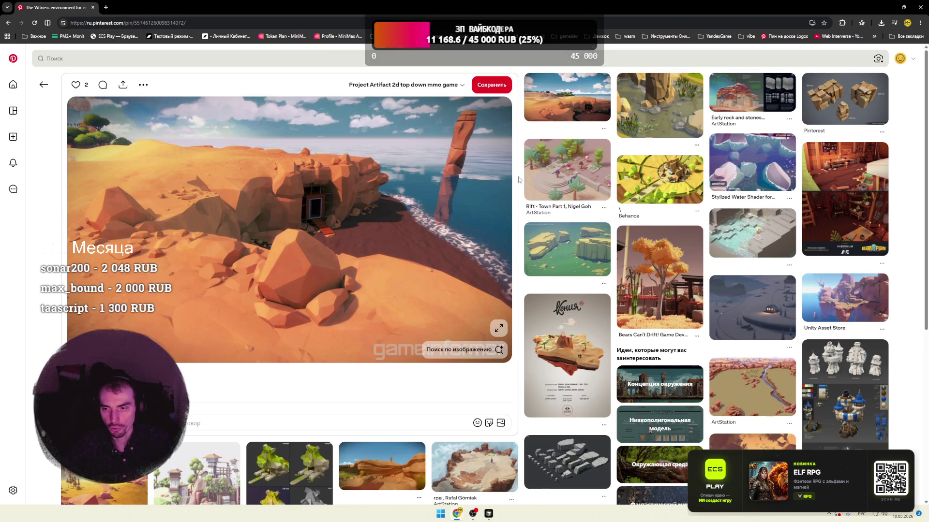
scroll(519, 180, "down", 3)
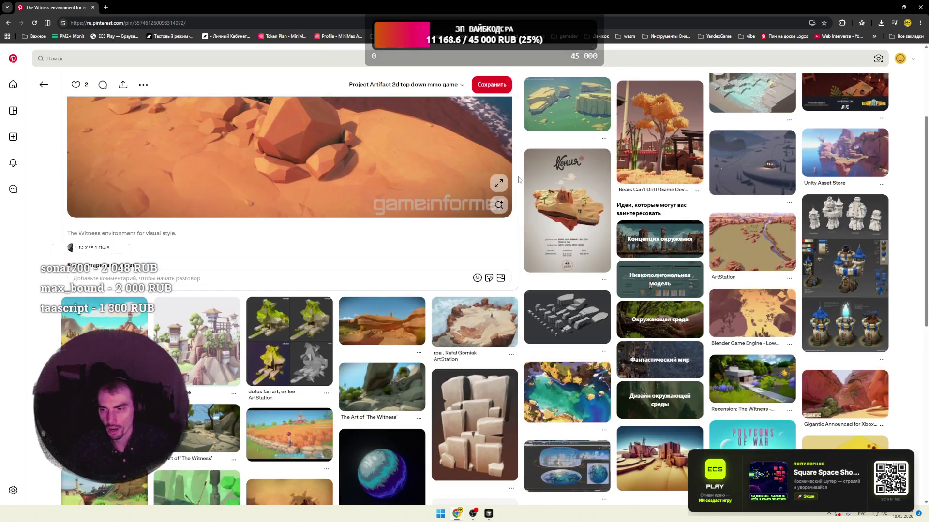
scroll(519, 180, "down", 4)
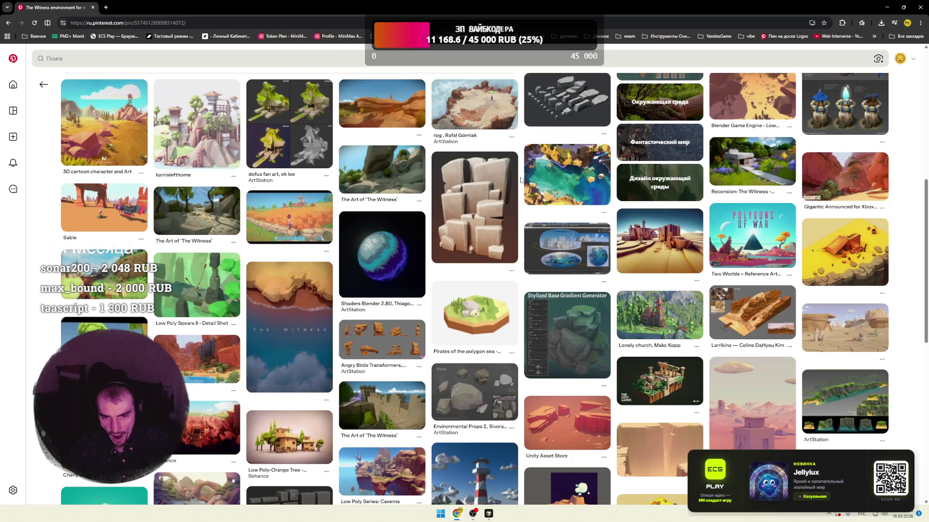
scroll(521, 180, "down", 3)
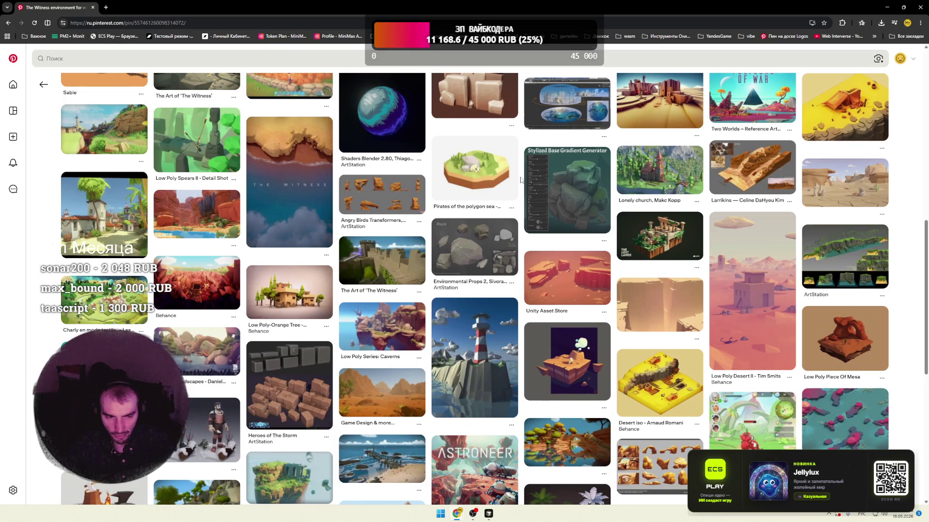
scroll(520, 180, "down", 6)
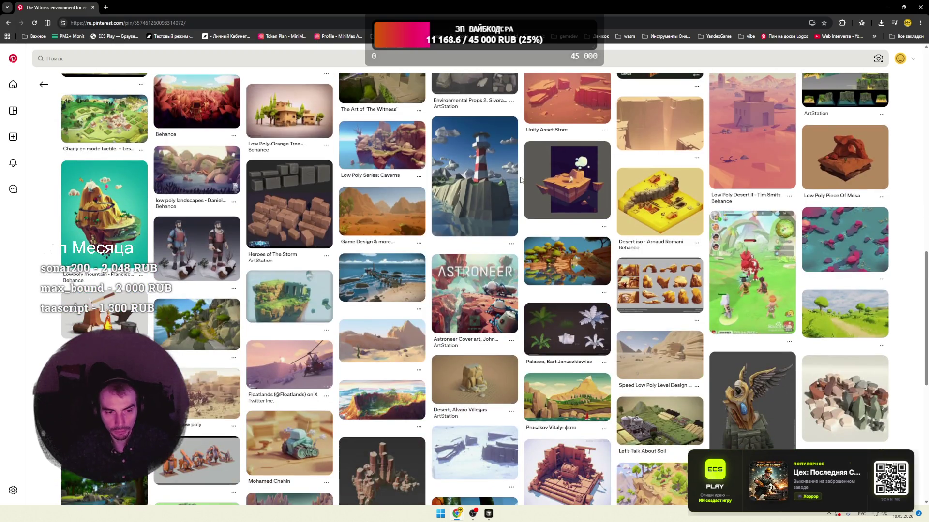
scroll(520, 180, "down", 2)
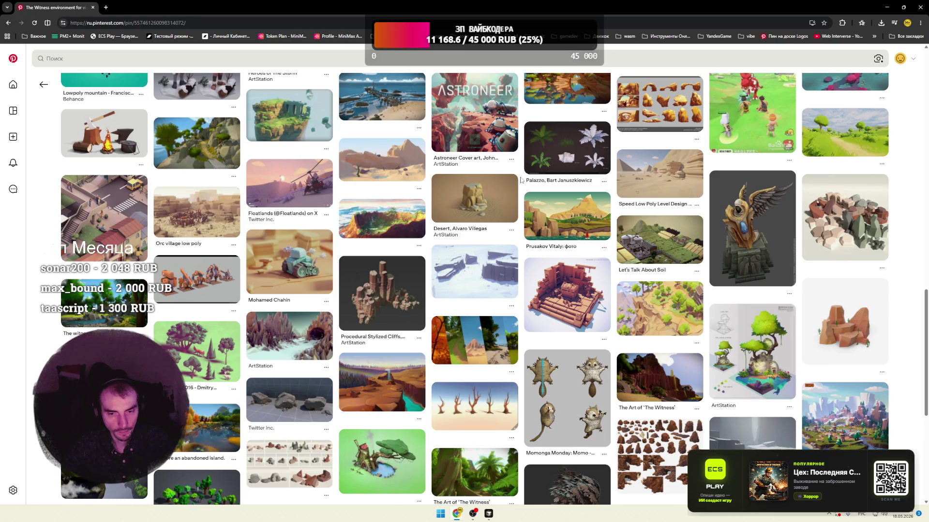
scroll(520, 180, "down", 4)
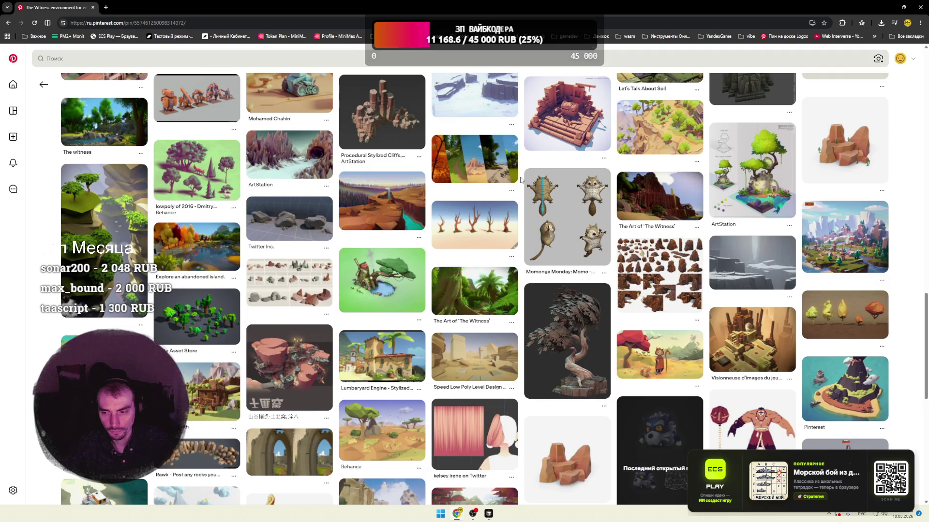
scroll(520, 180, "down", 4)
left_click(473, 199)
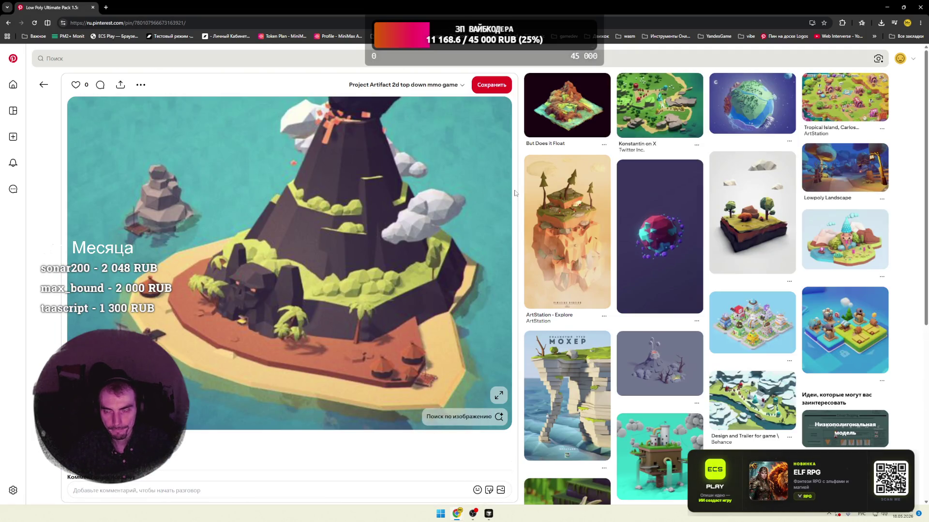
- Open the voxel Dungeon Hunting pin, browse its related pins, then minimize the browser
scroll(515, 193, "down", 7)
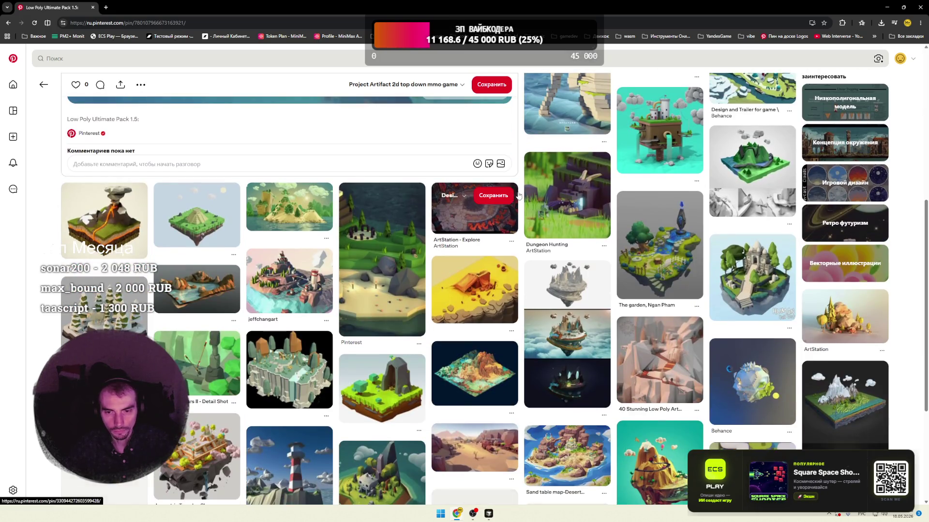
left_click(530, 198)
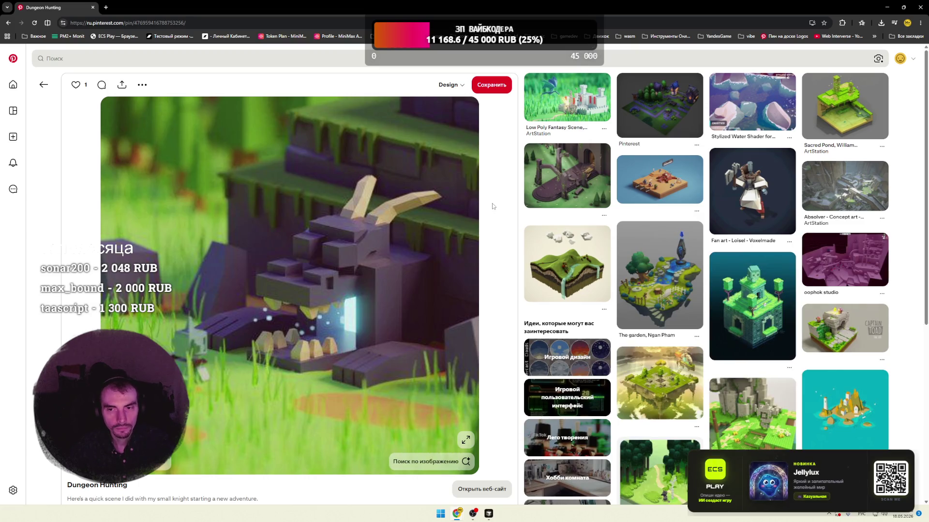
scroll(507, 196, "down", 3)
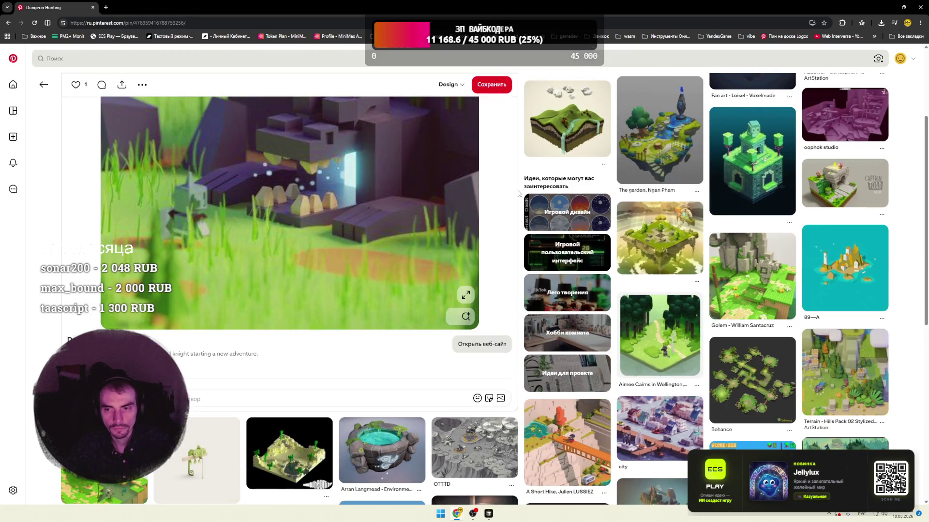
scroll(515, 193, "down", 5)
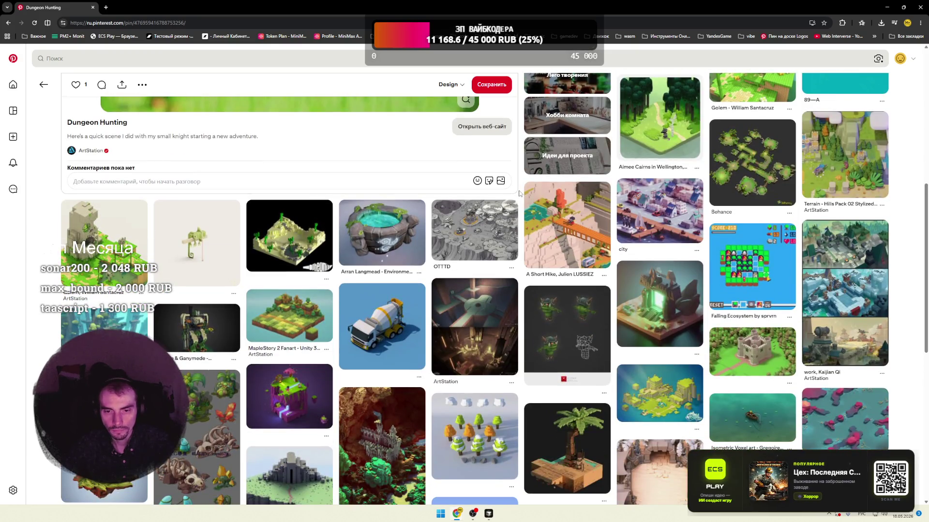
left_click(904, 8)
left_click(772, 139)
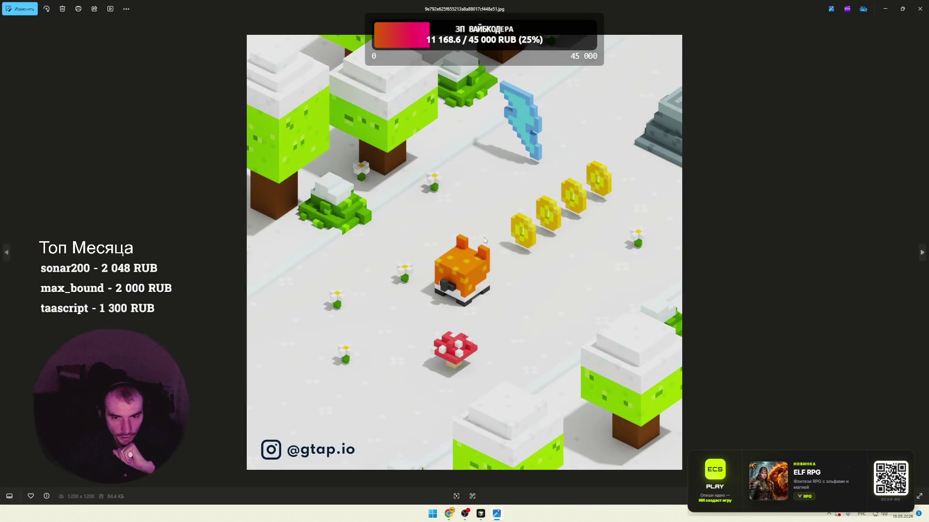
- Zoom in on the voxel fox game image in Photos, then close the viewer
scroll(483, 237, "up", 2)
scroll(496, 255, "up", 1)
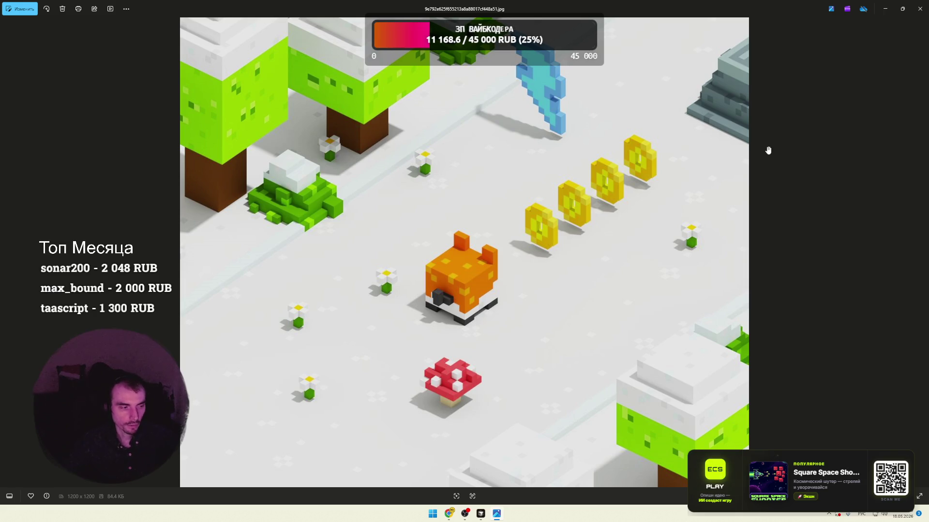
left_click(919, 9)
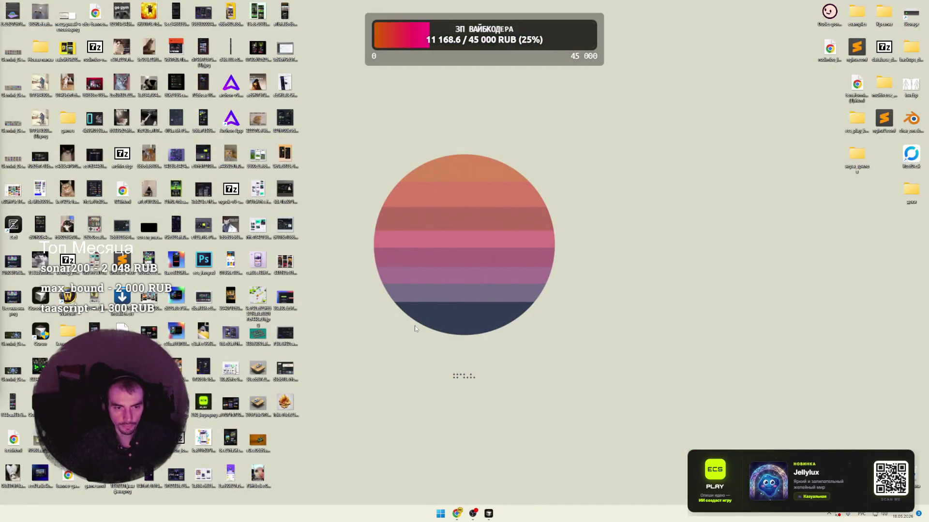
- Bring Chrome back and browse the Dungeon Hunting related pins toward the Ambiminecraft tower pin
mouse_move(456, 514)
left_click(424, 479)
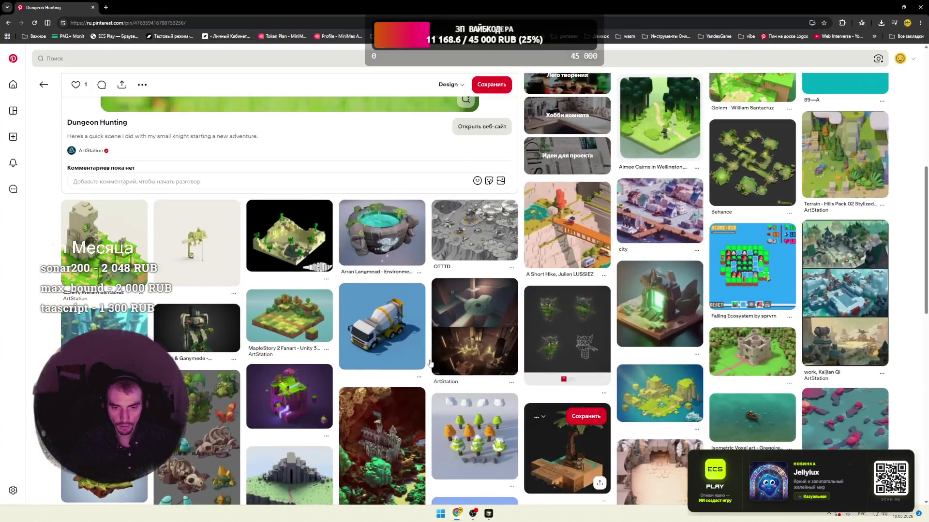
scroll(420, 335, "down", 4)
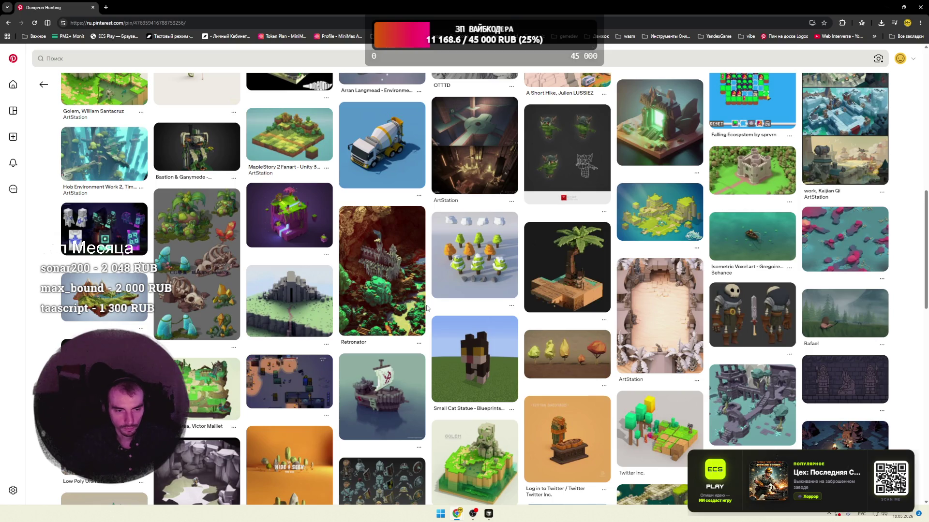
scroll(427, 308, "down", 2)
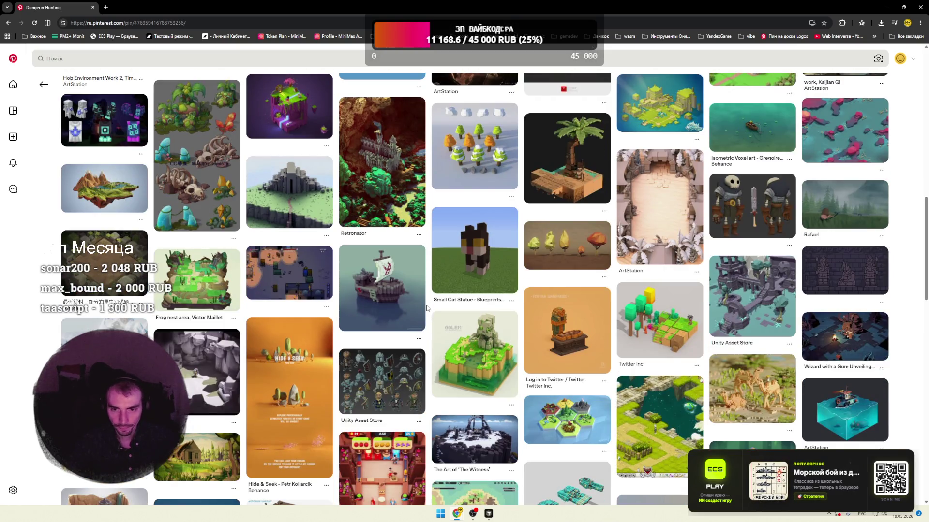
scroll(428, 309, "down", 2)
scroll(427, 308, "down", 5)
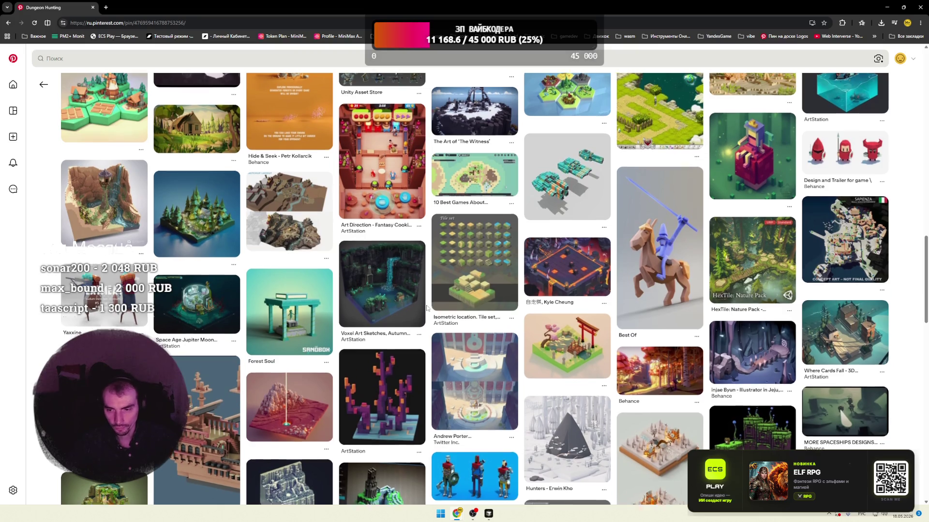
scroll(427, 308, "down", 4)
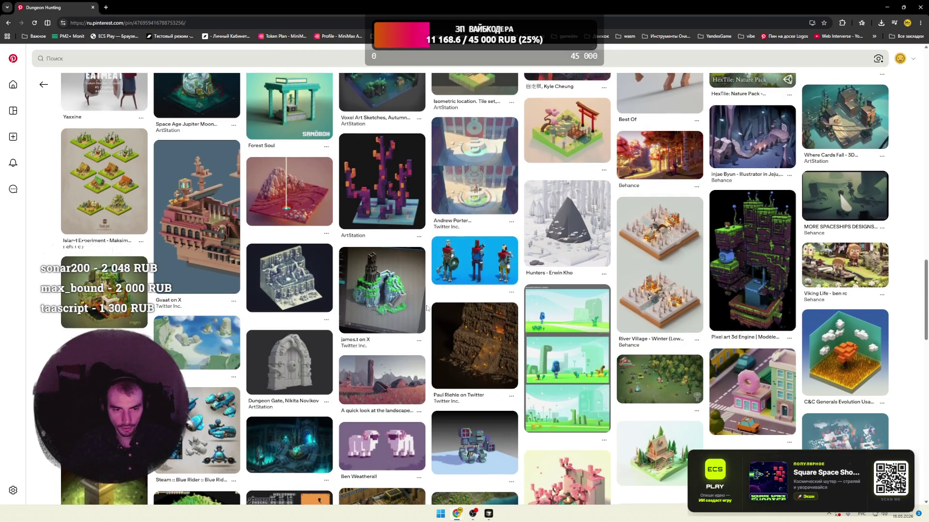
scroll(427, 308, "down", 3)
scroll(427, 308, "down", 4)
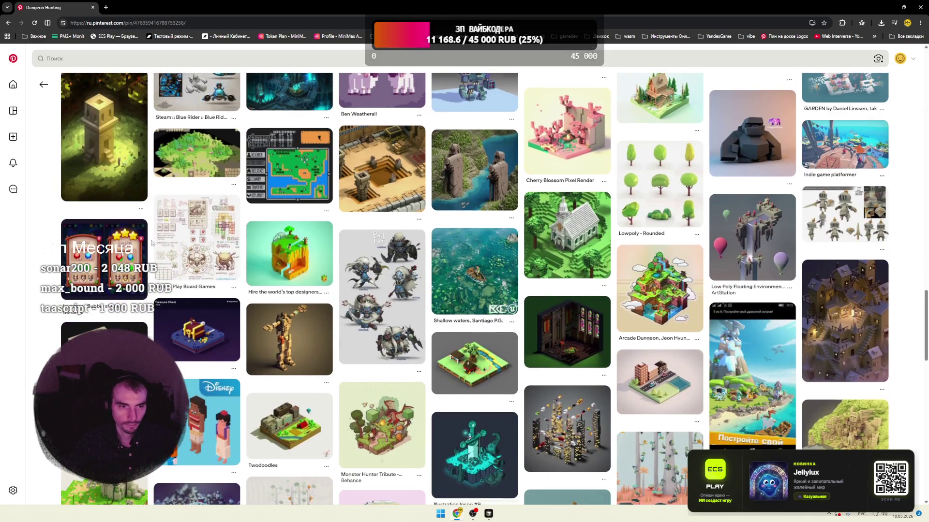
key("alt+Left")
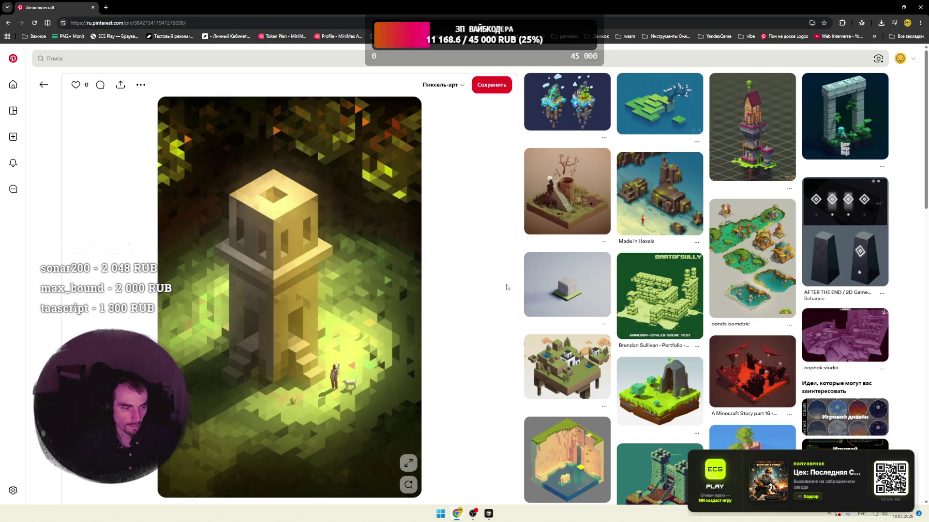
- Scroll through the Ambiminecraft pin's related voxel pins, then open a new blank tab
scroll(512, 290, "down", 6)
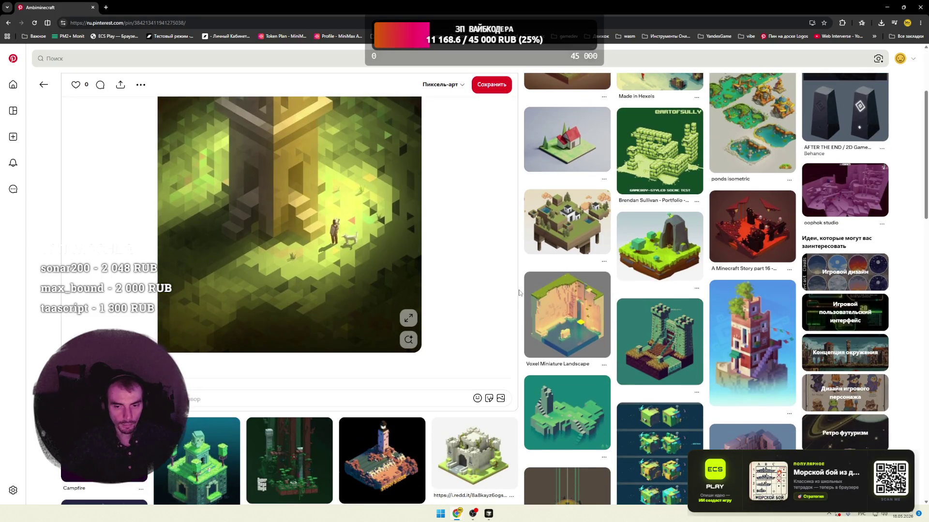
scroll(520, 292, "down", 3)
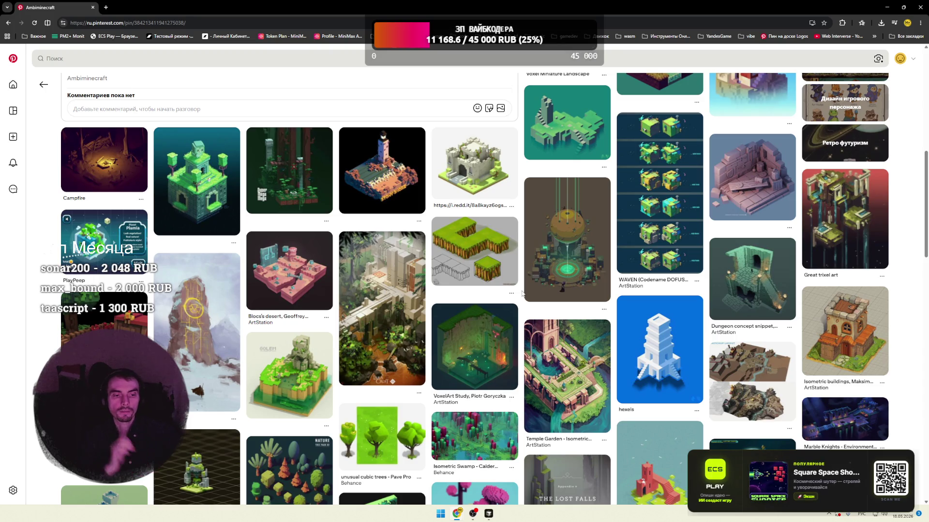
key("ctrl+t")
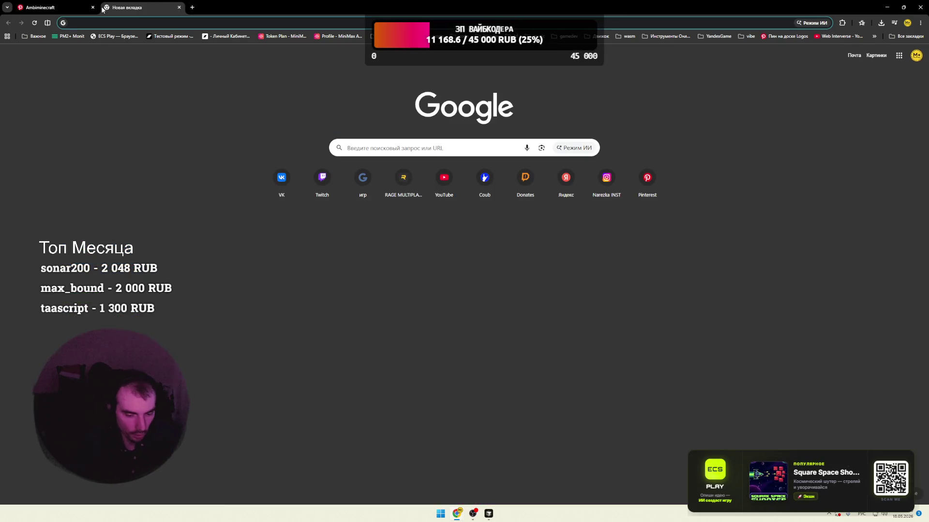
- Load itch.io in the new tab, correcting the keyboard layout to English
type("шеср")
key("BackSpace")
key("BackSpace")
key("BackSpace")
key("alt+shift")
type("itch.io")
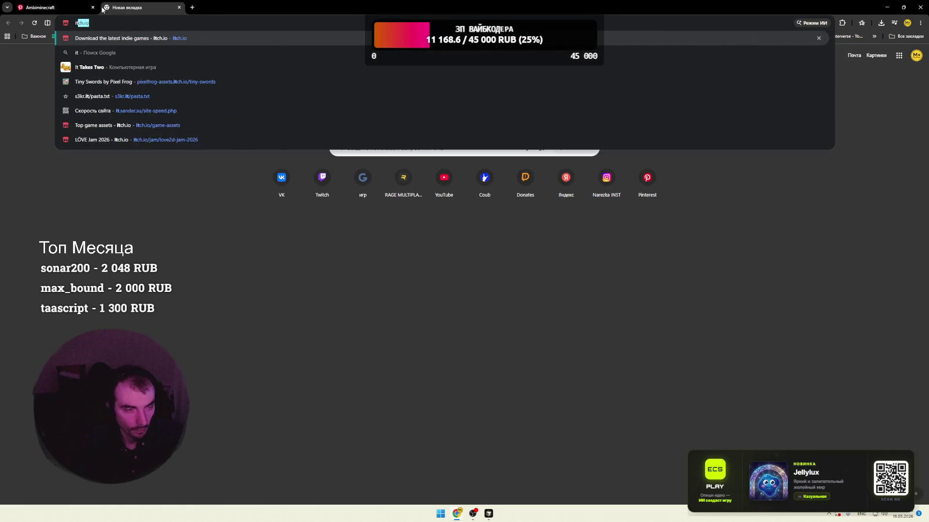
key("Return")
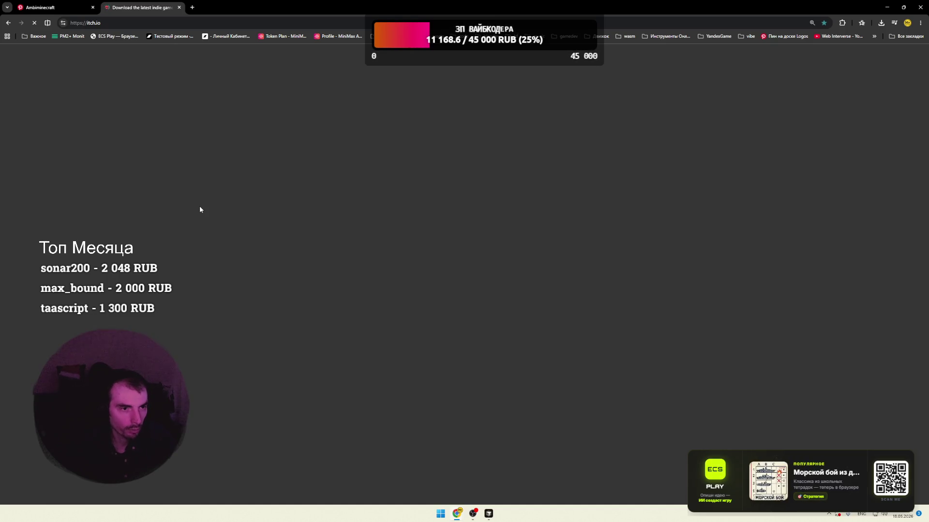
- Close the itch.io tab and return to the Ambiminecraft Pinterest pins
left_click(67, 10)
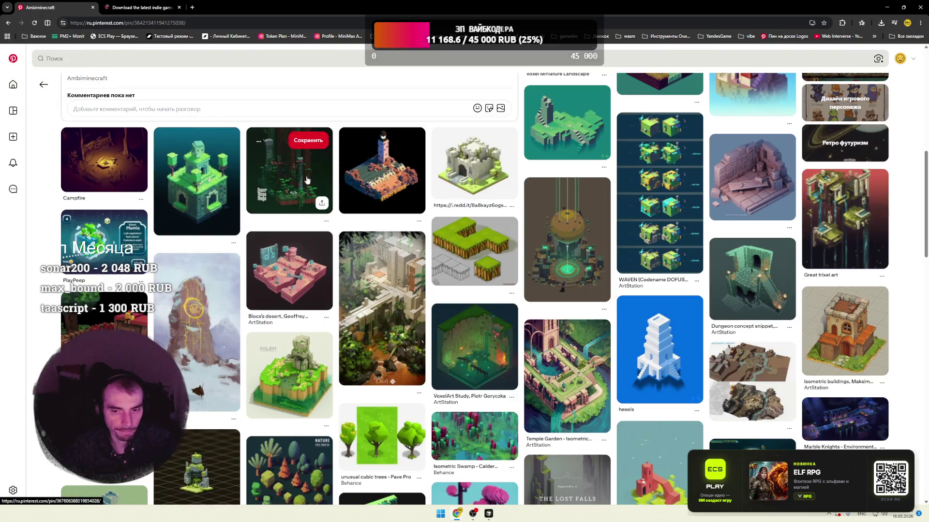
scroll(412, 192, "down", 3)
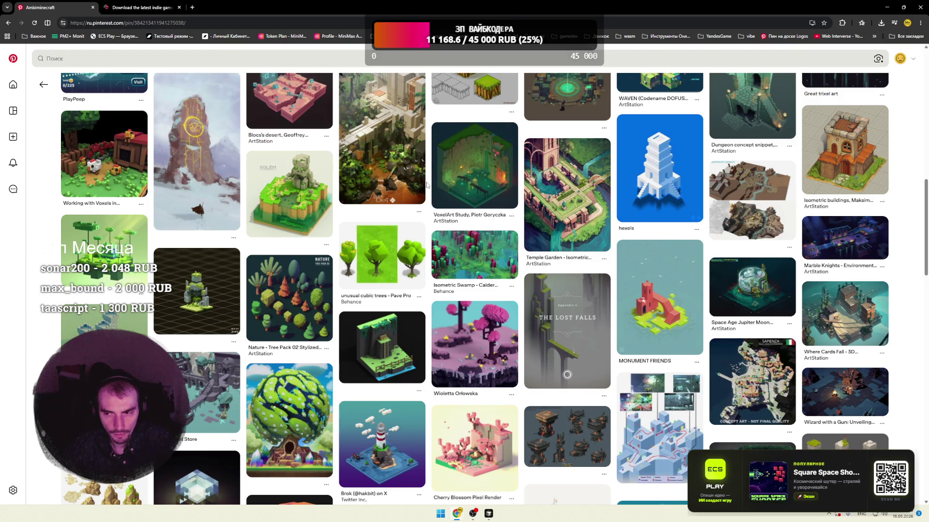
key("ctrl+Tab")
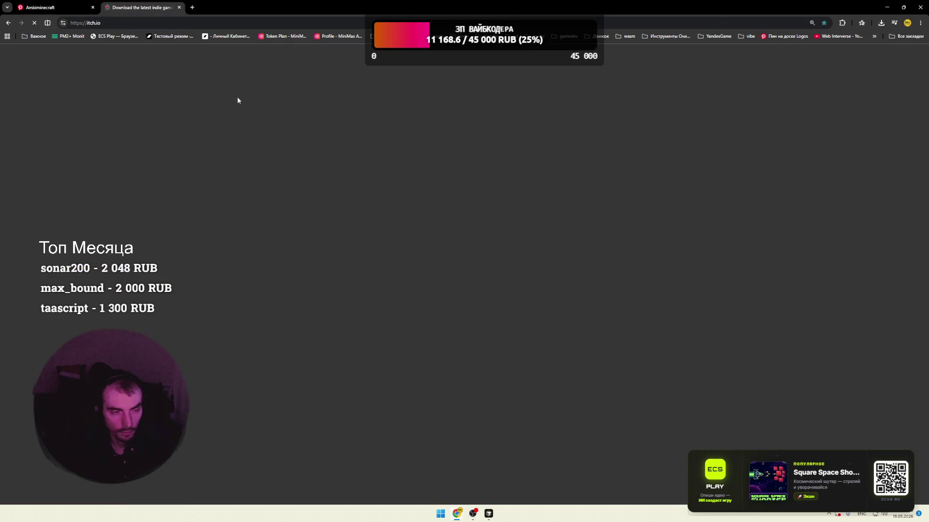
key("ctrl+w")
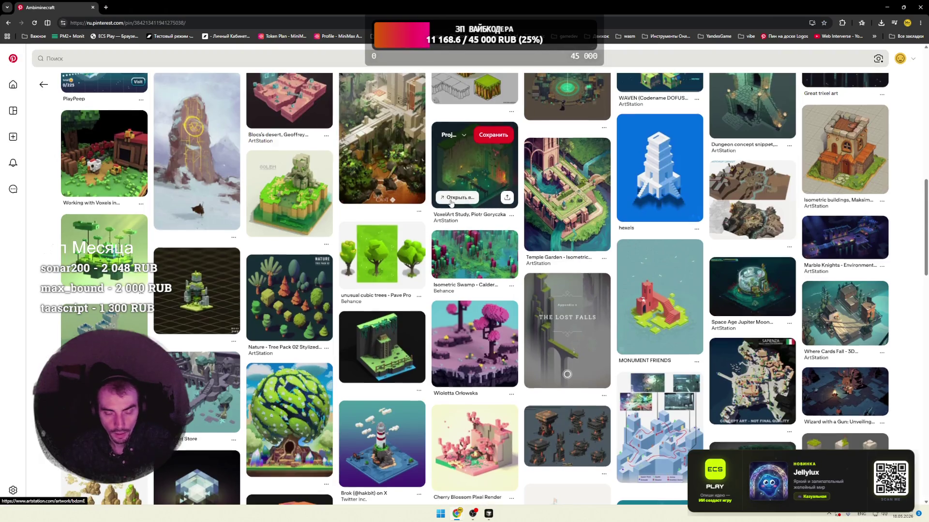
scroll(427, 196, "down", 3)
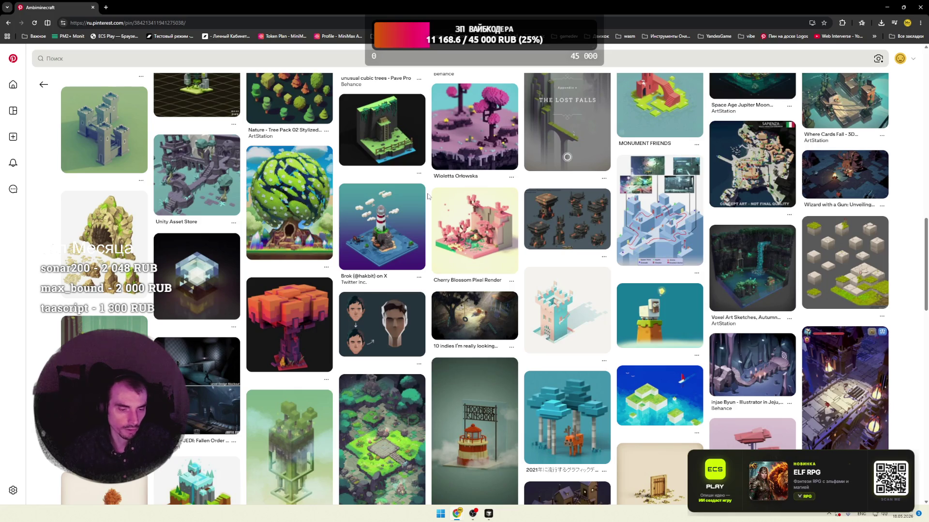
- Scroll the related feed and open the desert voxel-tower pin, then the orange low-poly tree pin
scroll(428, 196, "down", 3)
scroll(428, 196, "down", 3)
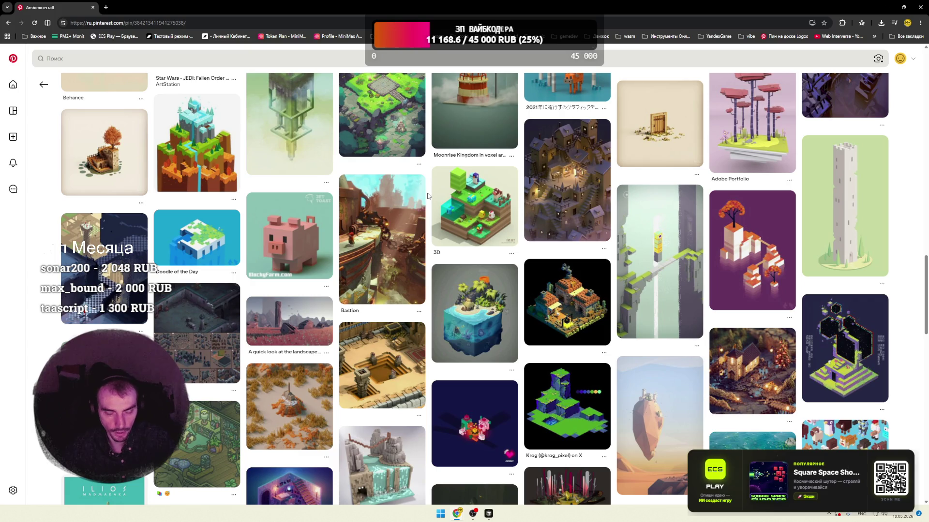
scroll(427, 196, "down", 3)
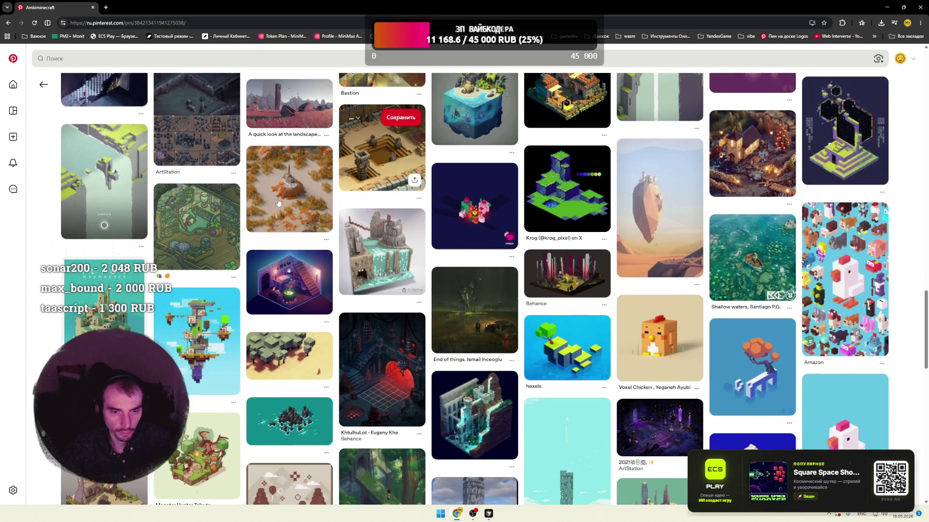
left_click(280, 201)
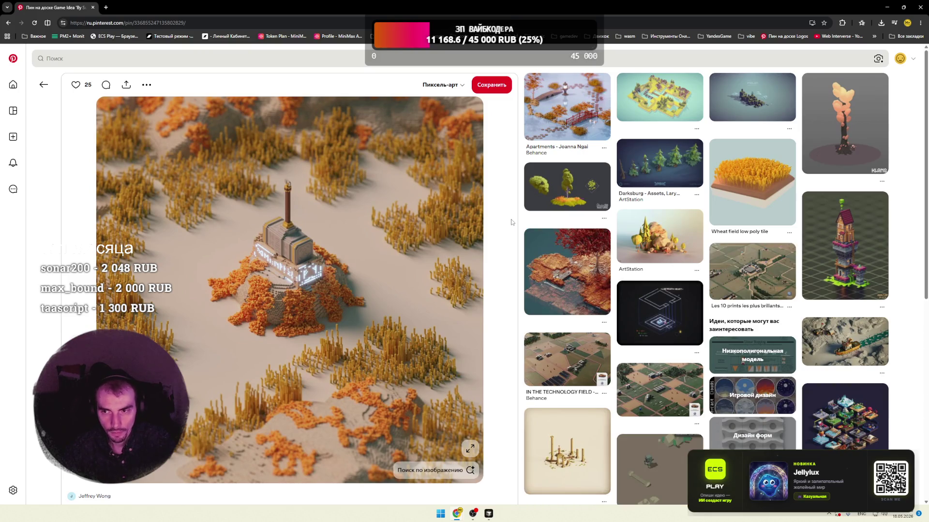
left_click(845, 123)
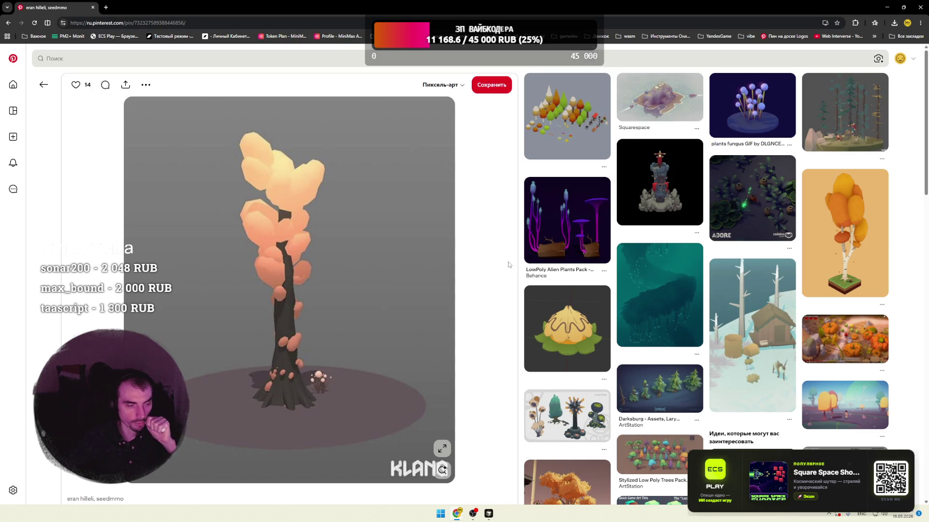
- Scroll the tree pin's related grid and open the Quick Game Art Tips 'Lazy' Unwrap pin
scroll(508, 264, "down", 5)
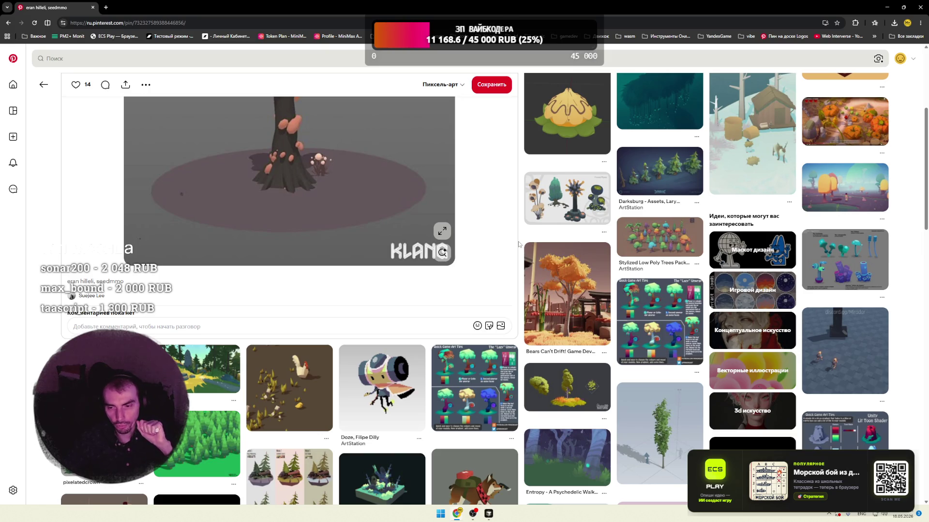
scroll(519, 245, "down", 2)
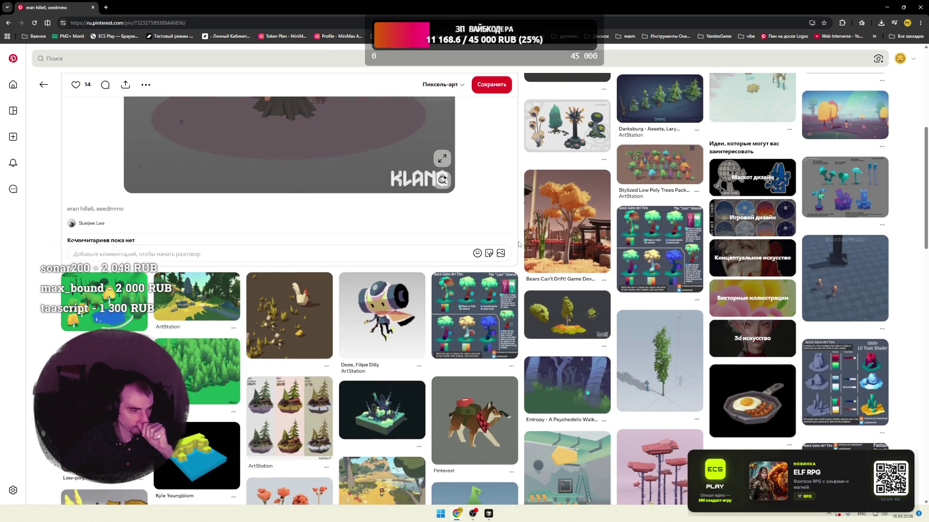
left_click(658, 242)
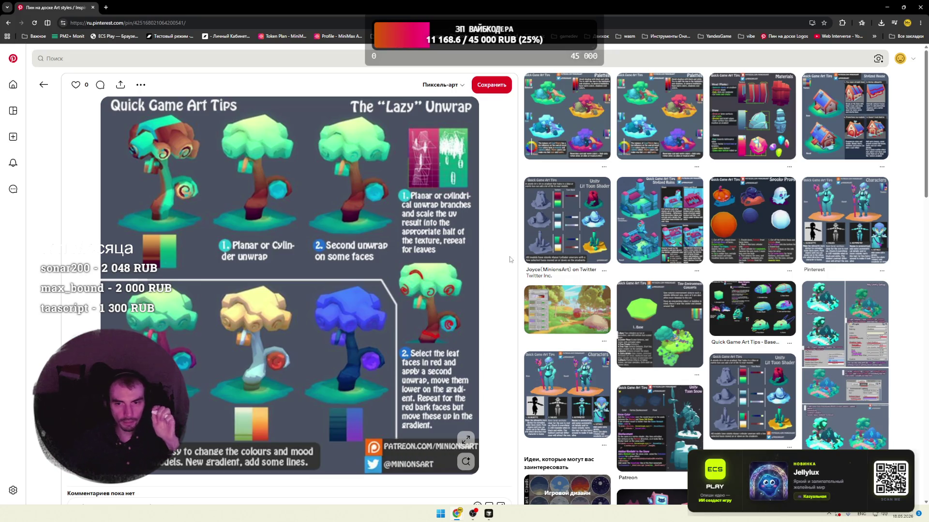
- Open the blender_practice_02 pixel-style model pin from the related feed
scroll(510, 259, "down", 5)
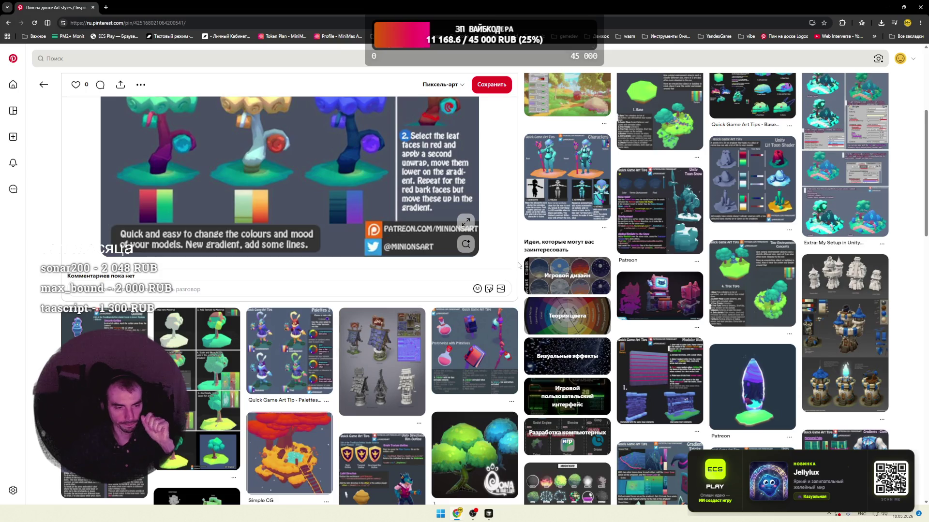
scroll(240, 261, "down", 6)
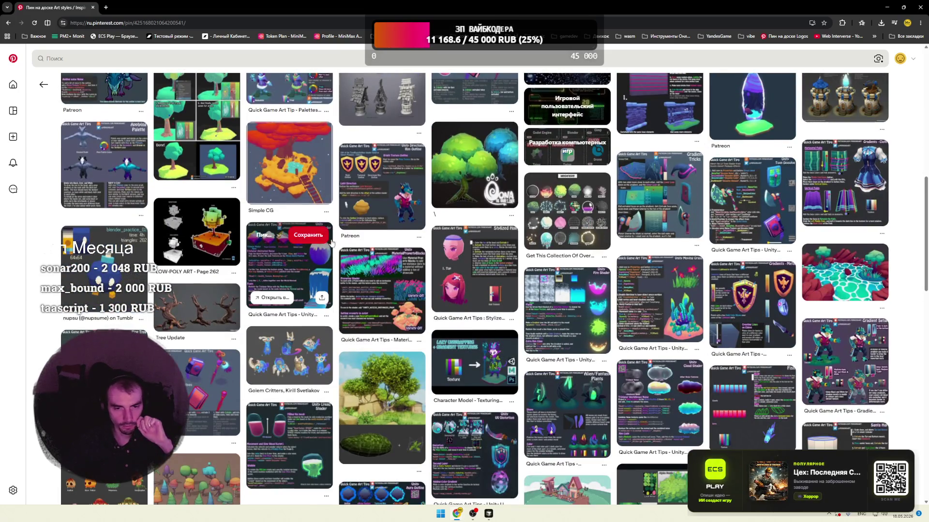
left_click(140, 252)
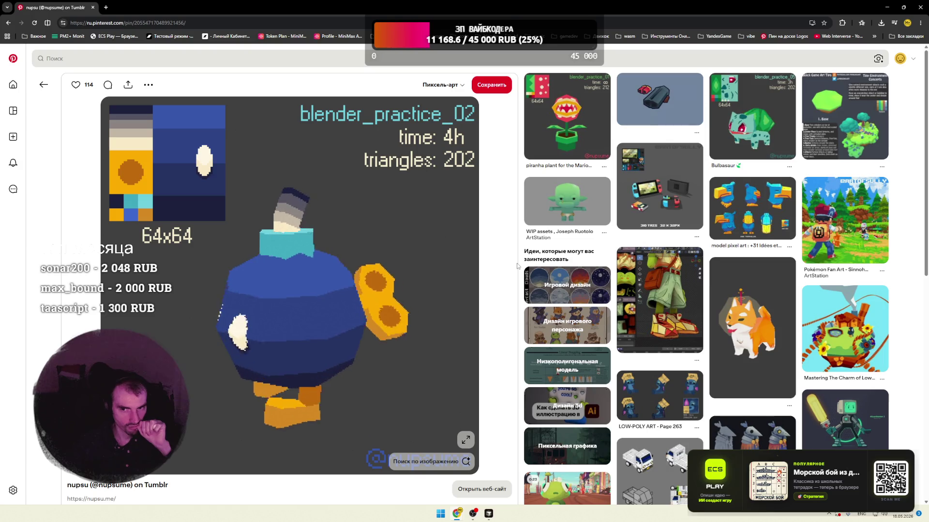
- Scroll its related pins and open the 3D Pixel-Art Pokemon Mansion pin
scroll(517, 266, "down", 2)
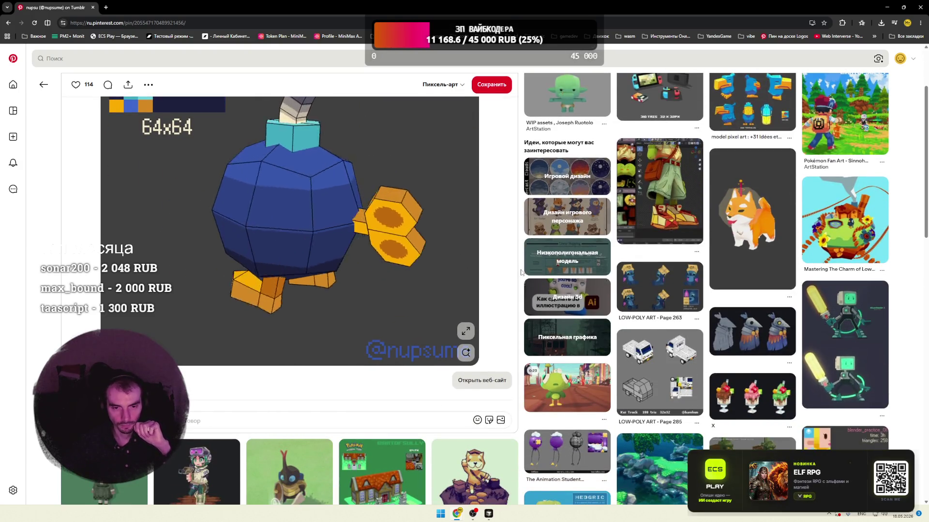
scroll(521, 272, "down", 3)
scroll(521, 272, "down", 3)
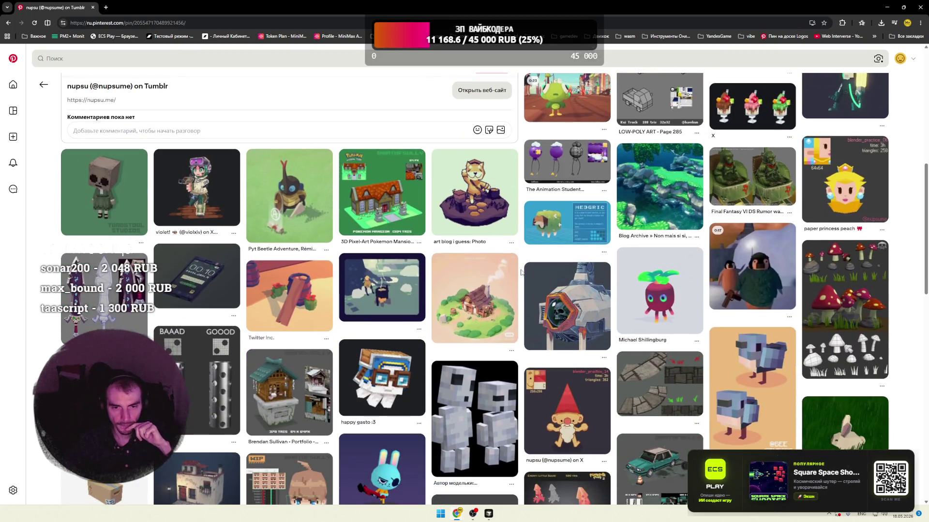
left_click(387, 211)
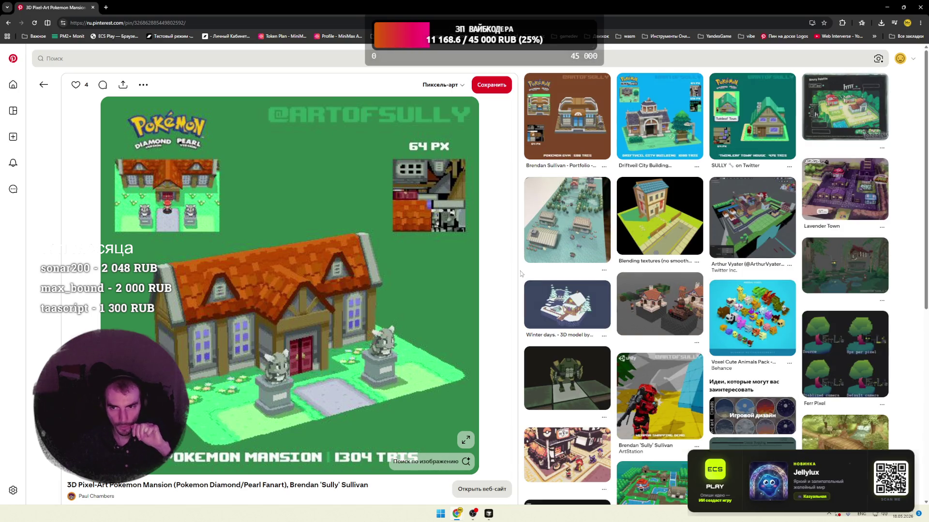
- Go from the Weapon Swapping Demo, IK Foot Placement and soldier pins to the Mongoose and Wharthog vehicle pins
scroll(521, 273, "down", 3)
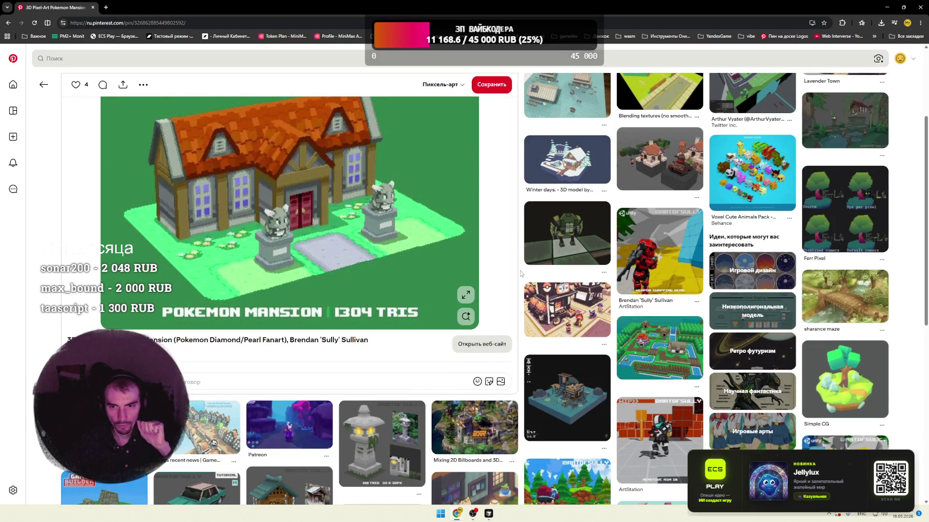
left_click(624, 262)
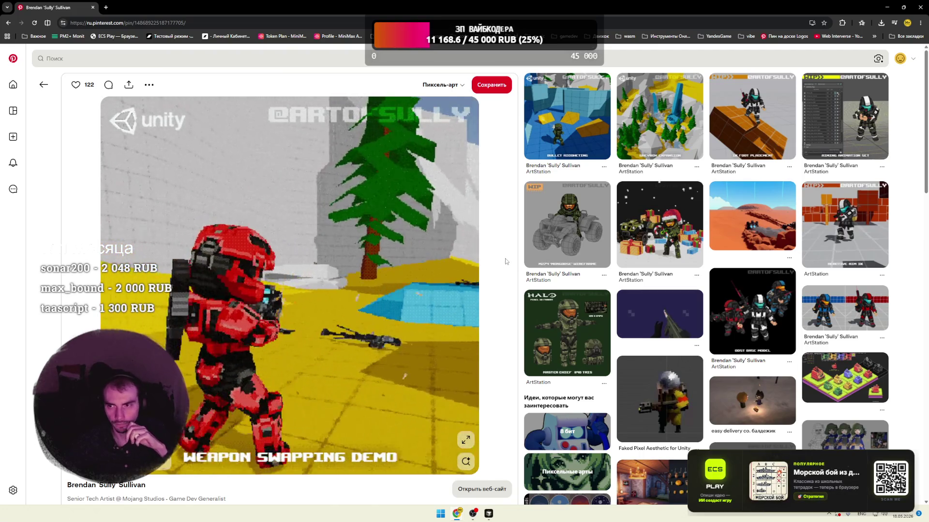
left_click(734, 140)
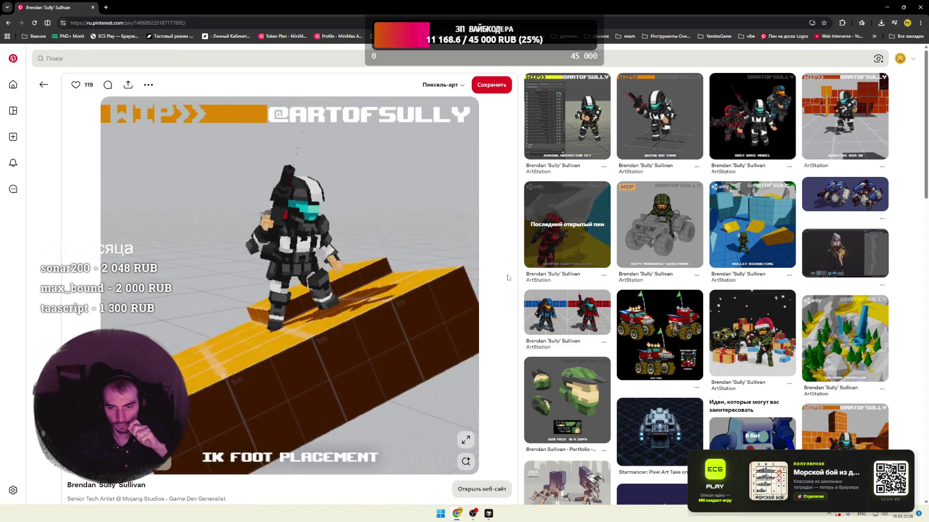
left_click(563, 312)
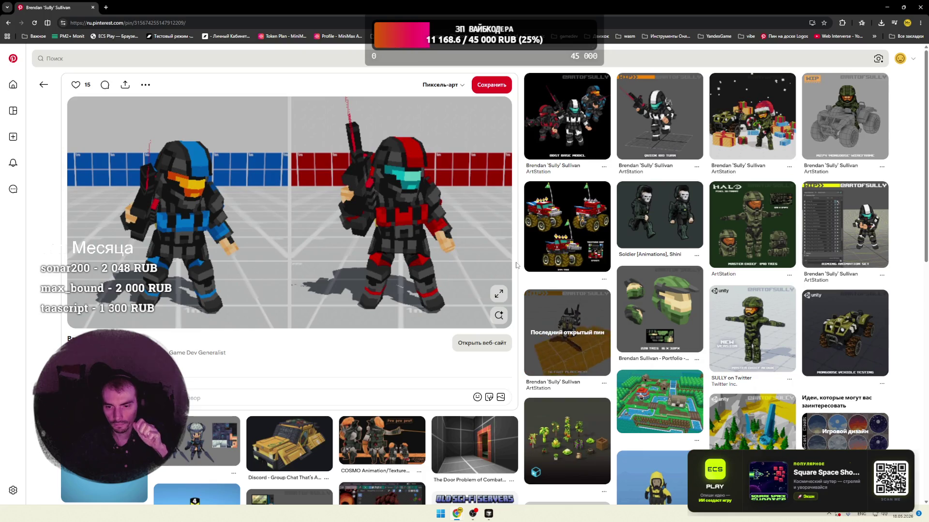
left_click(845, 329)
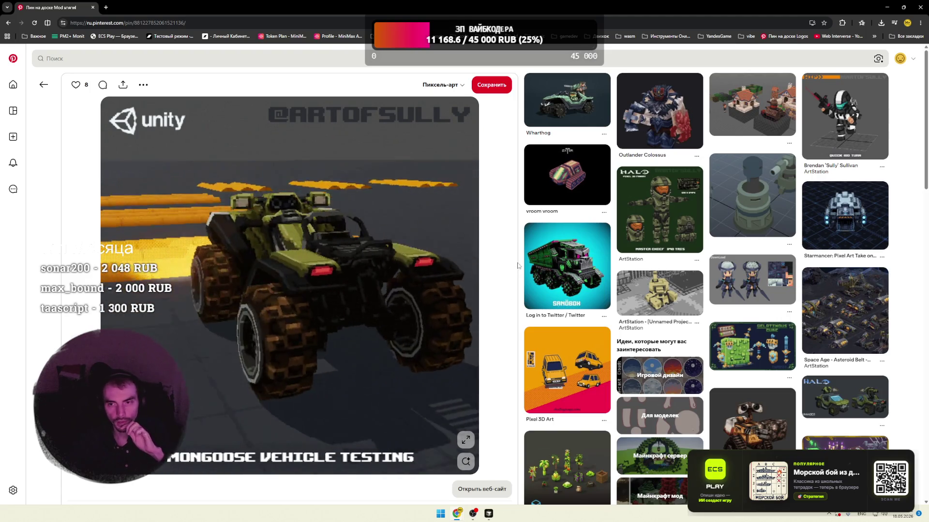
left_click(558, 106)
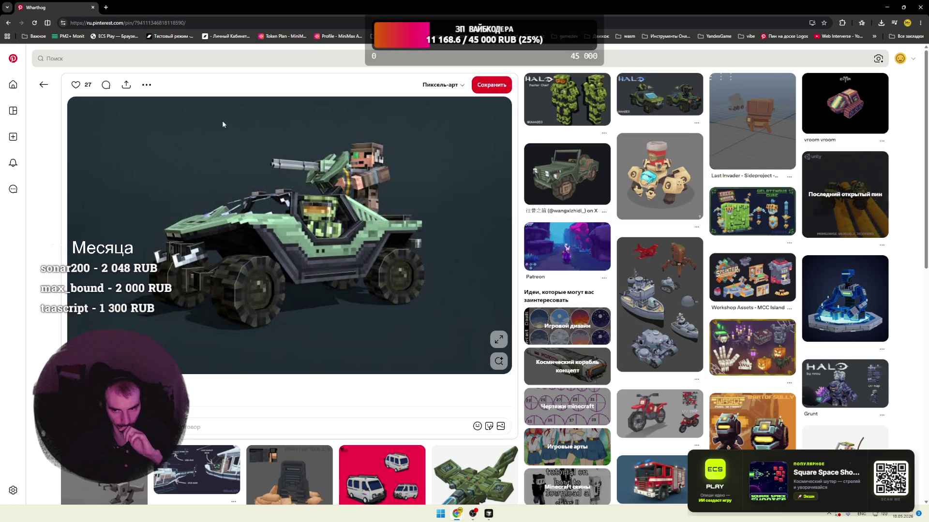
- Open the Gelatinous Cube pin and scroll through its related pins
left_click(752, 213)
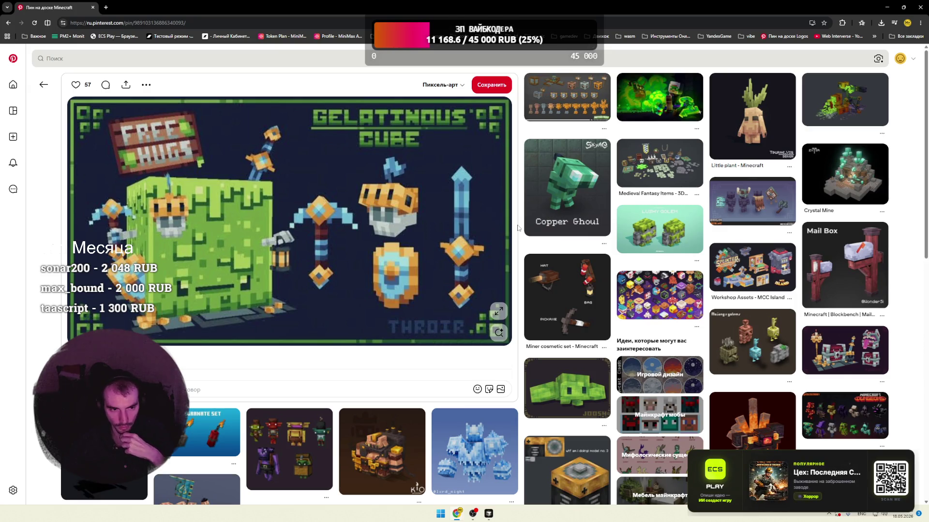
scroll(518, 228, "down", 5)
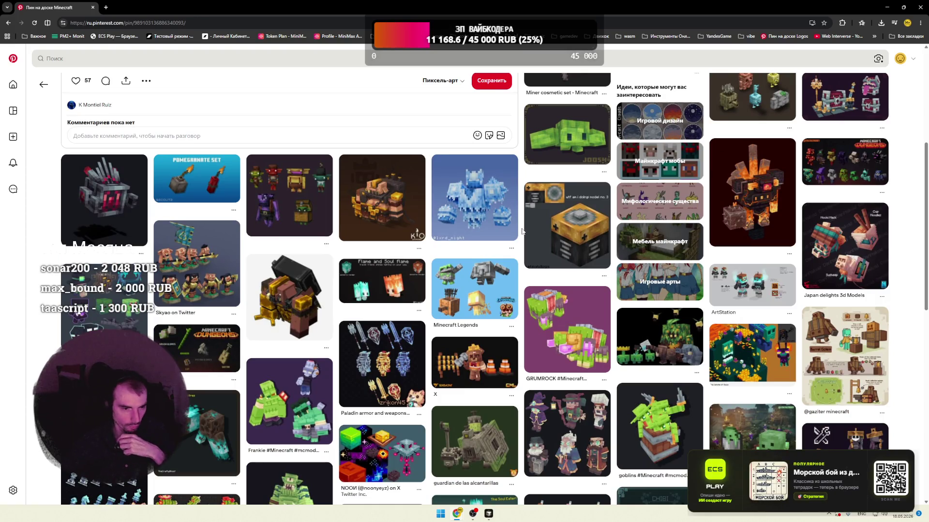
scroll(521, 232, "down", 4)
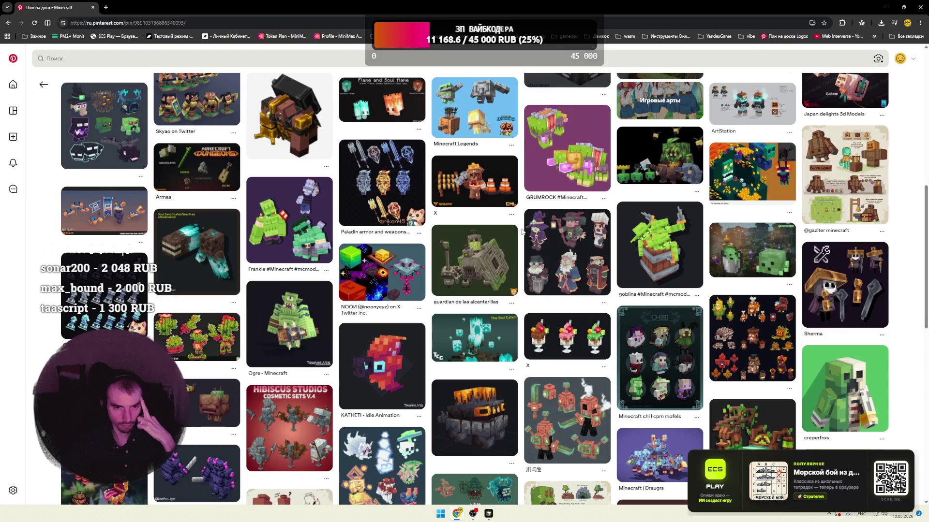
scroll(521, 232, "down", 2)
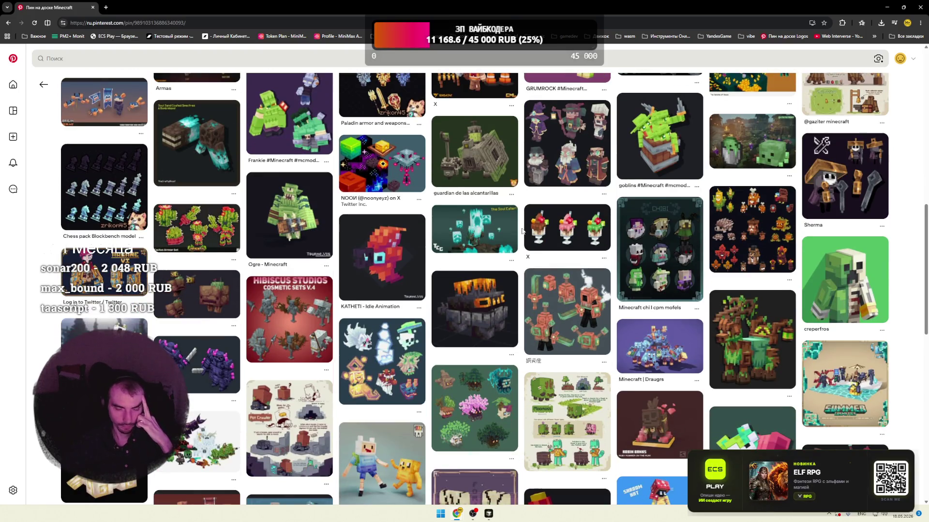
scroll(522, 232, "down", 2)
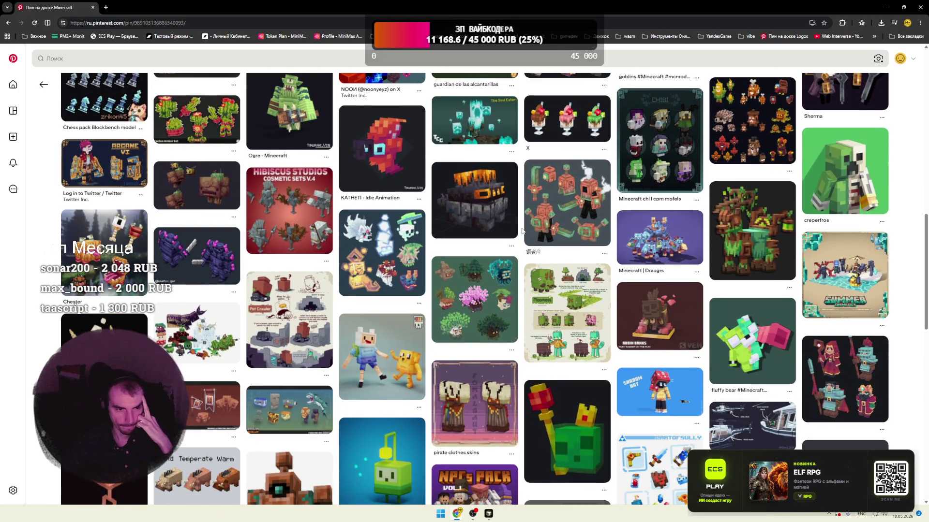
scroll(522, 231, "down", 2)
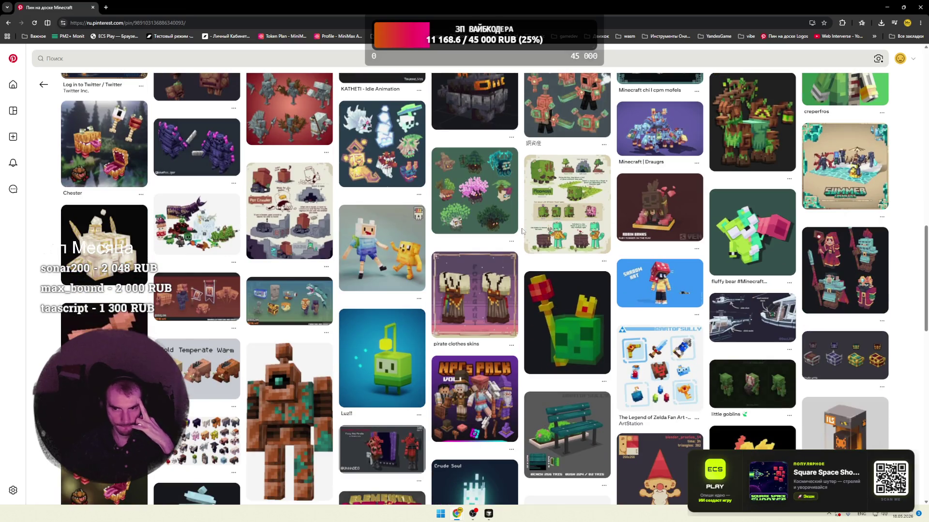
scroll(522, 231, "down", 2)
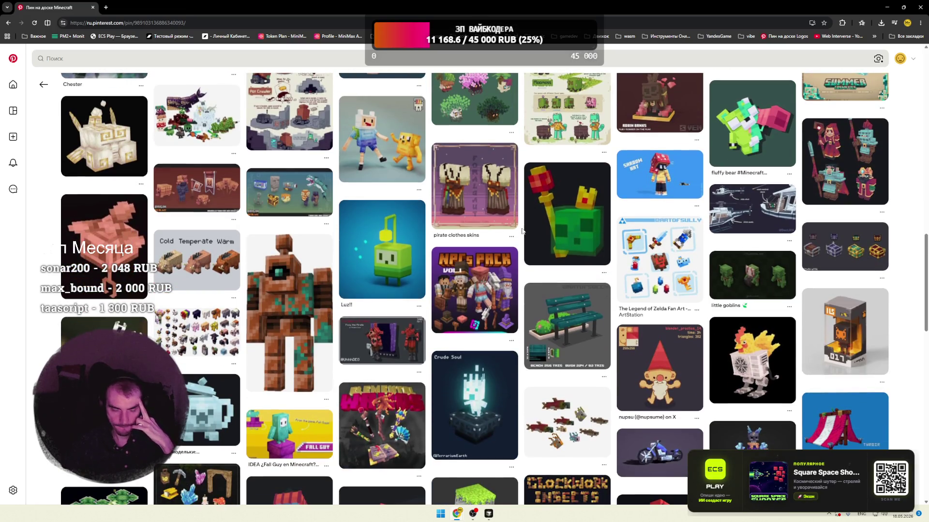
scroll(521, 231, "down", 2)
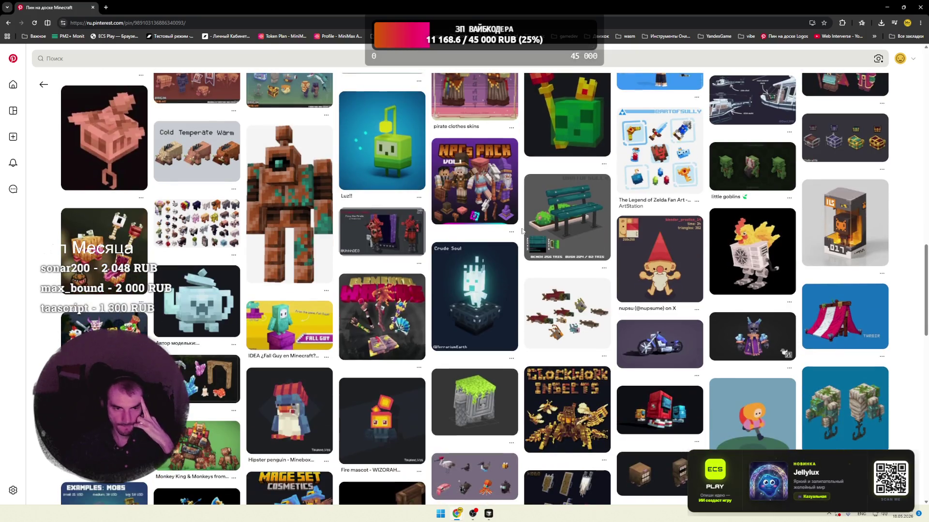
scroll(522, 232, "down", 2)
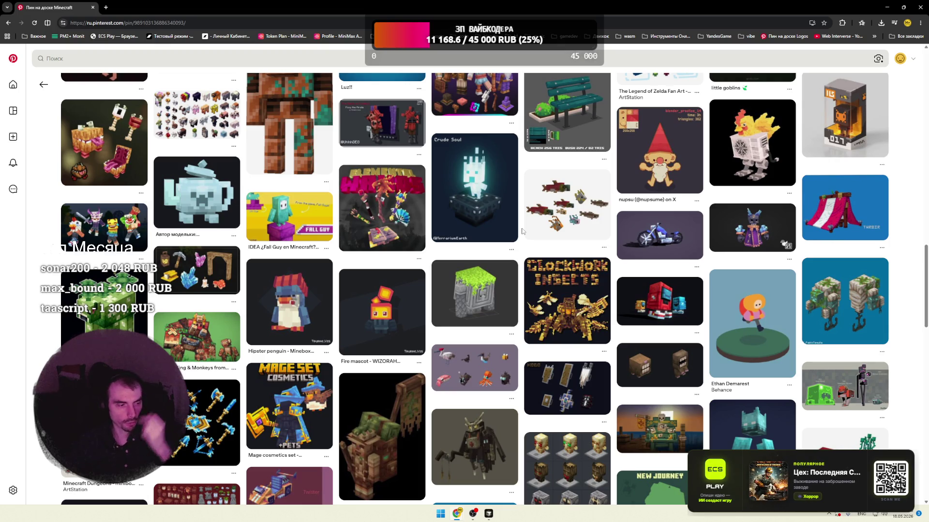
scroll(523, 231, "up", 1)
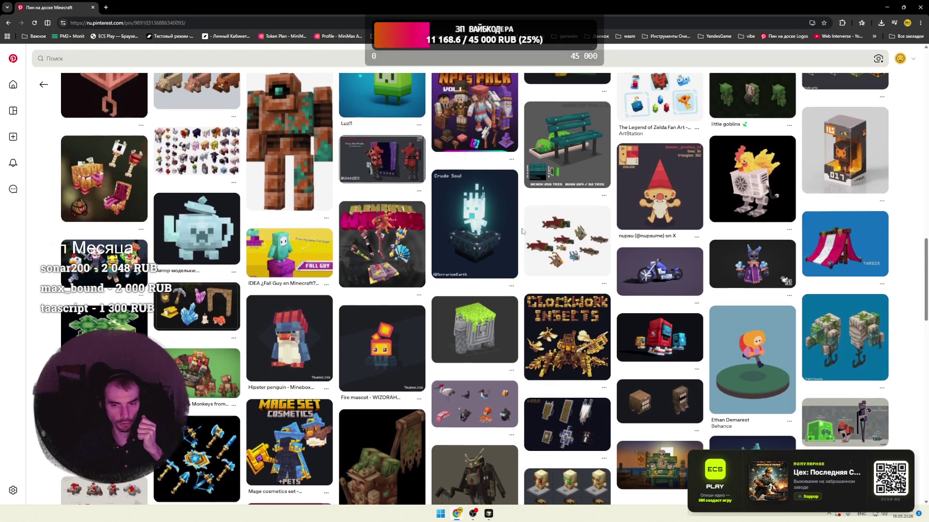
scroll(521, 232, "down", 5)
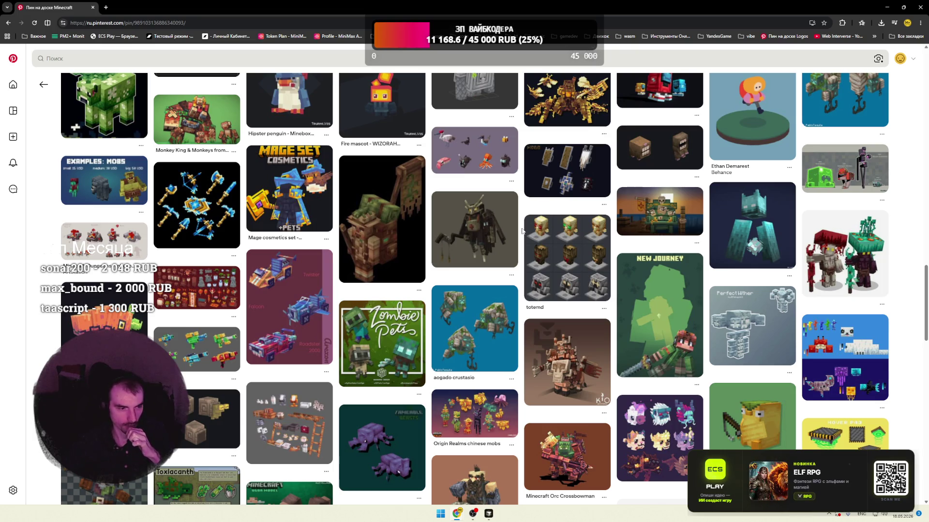
scroll(521, 232, "down", 3)
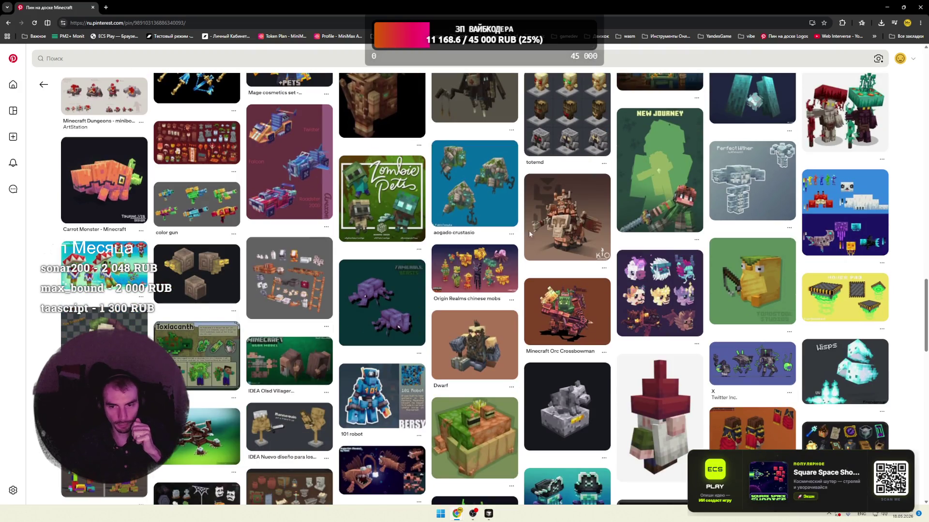
- View the piglin warrior, piglin collage and witch-creeper mob pins, then return to the home feed
left_click(530, 234)
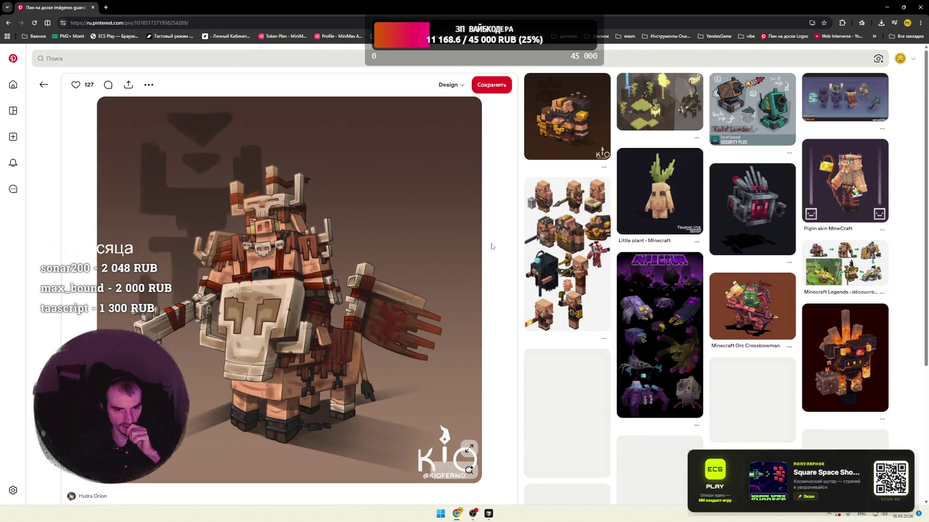
left_click(531, 243)
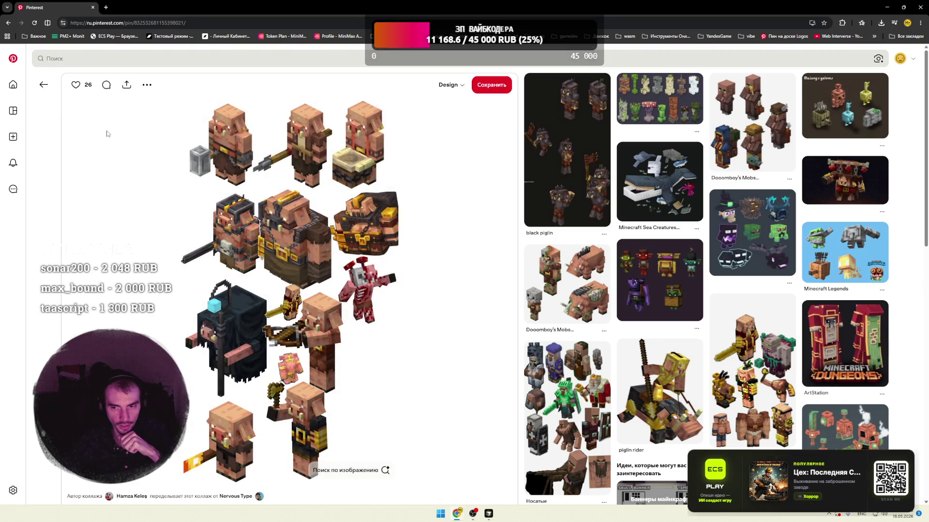
left_click(740, 237)
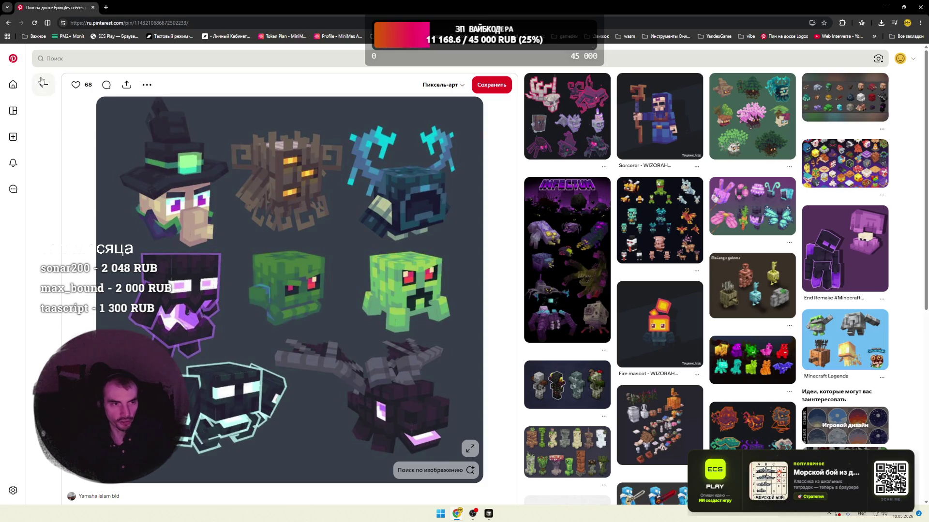
left_click(13, 84)
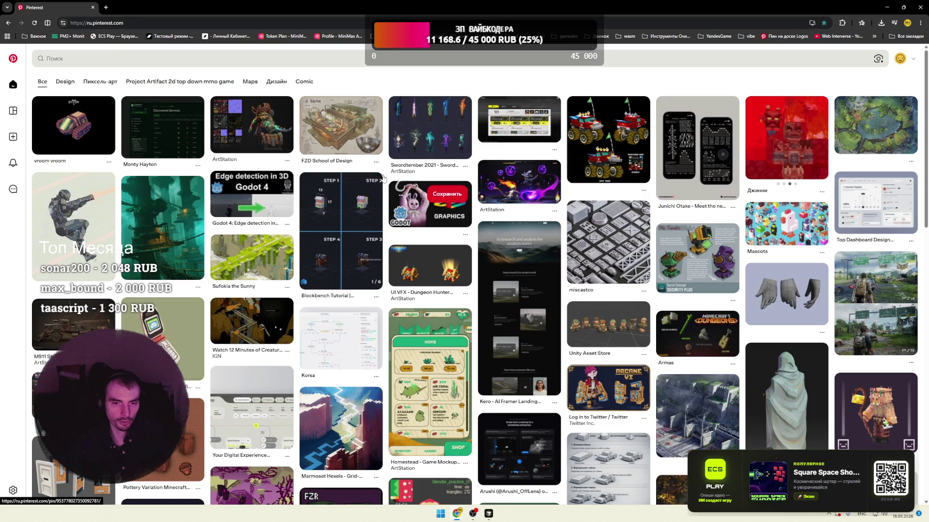
- Scroll down the home feed to the purple Infectum voxel mob pin and open it
scroll(385, 177, "down", 2)
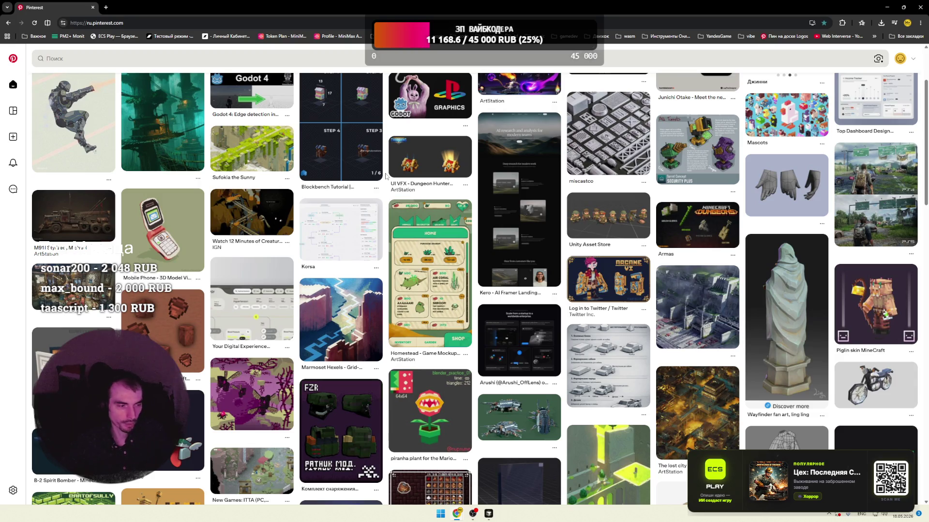
scroll(386, 176, "down", 5)
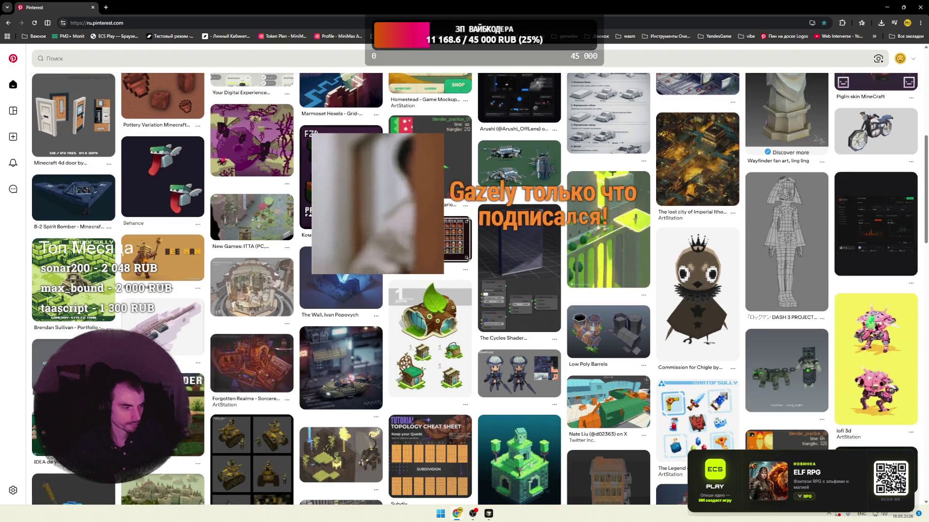
scroll(465, 291, "down", 4)
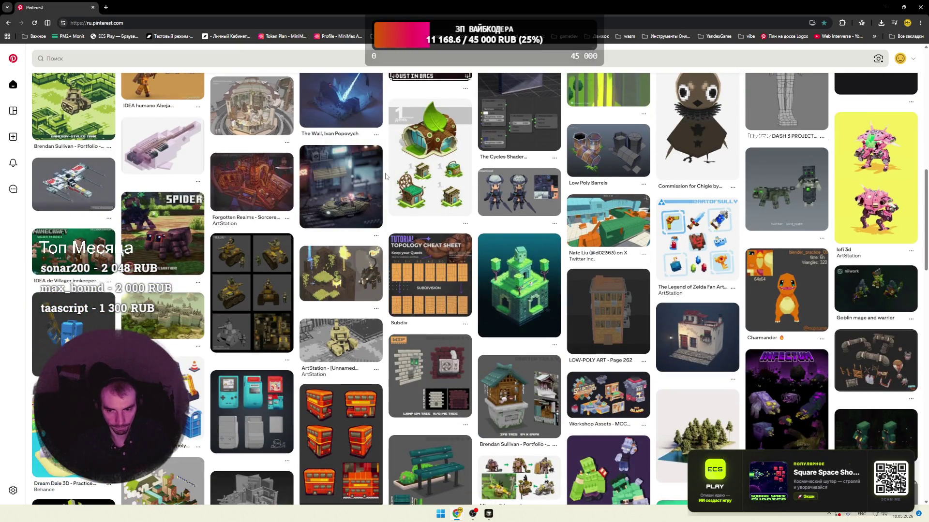
scroll(386, 177, "down", 3)
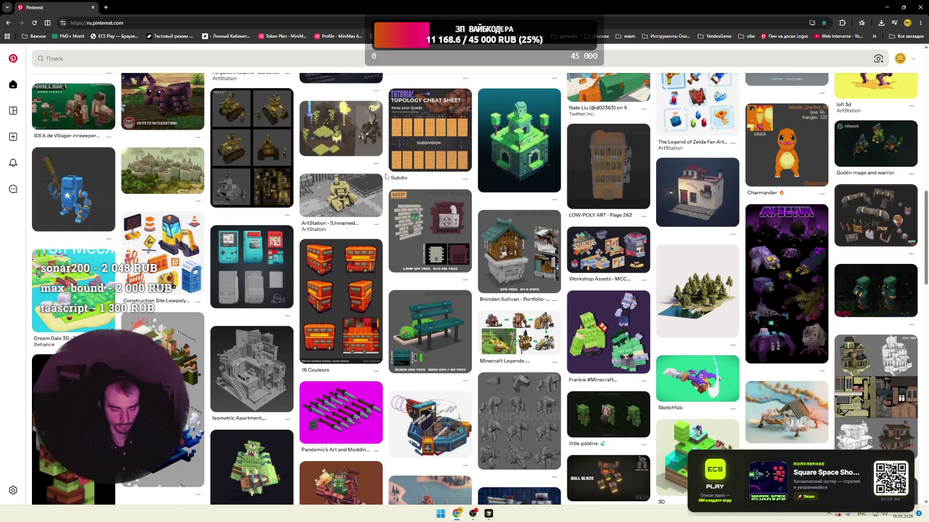
scroll(386, 176, "down", 2)
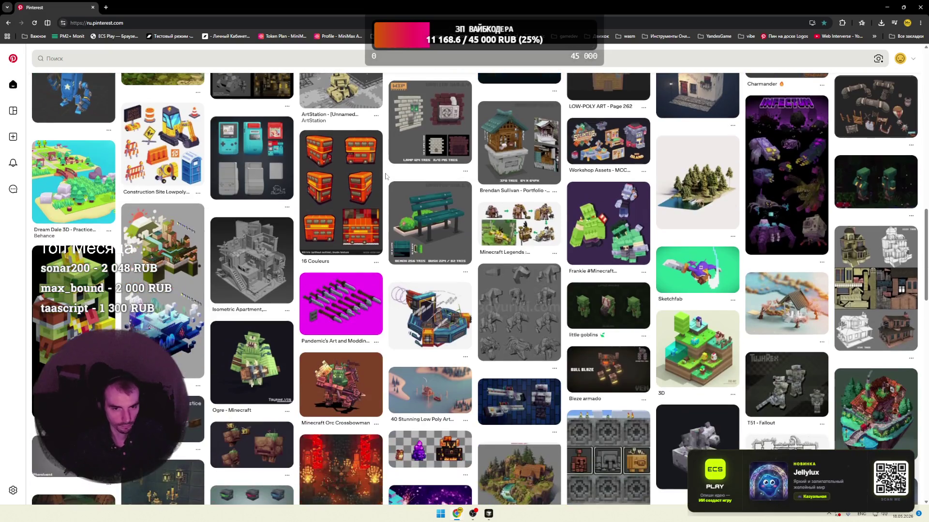
scroll(385, 177, "down", 2)
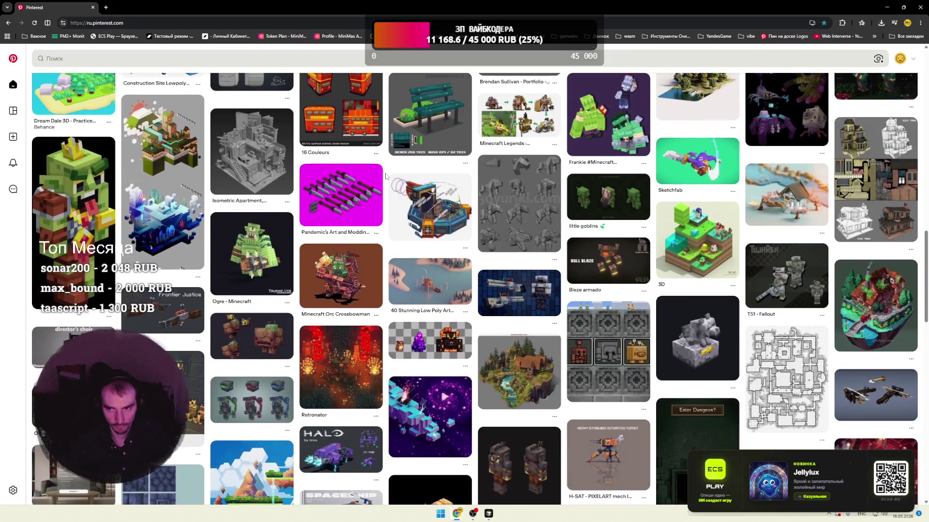
scroll(385, 176, "up", 2)
left_click(386, 243)
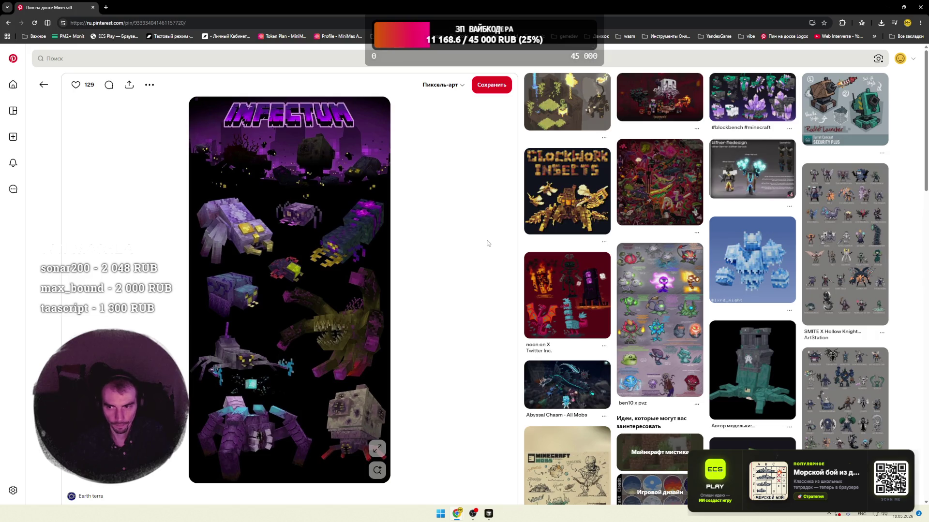
- Open the related ben10 x pvz pin, read through its comments, then return to the home feed
scroll(488, 243, "down", 4)
left_click(648, 184)
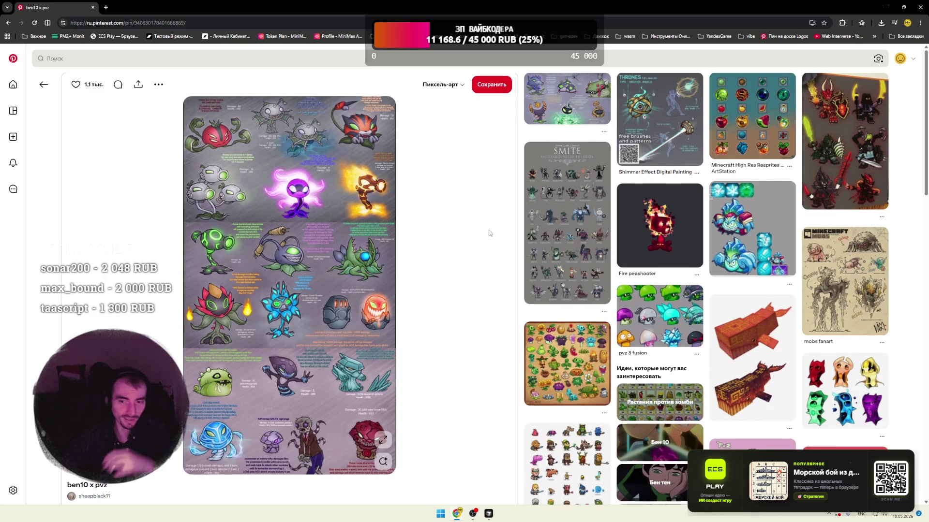
scroll(512, 246, "down", 4)
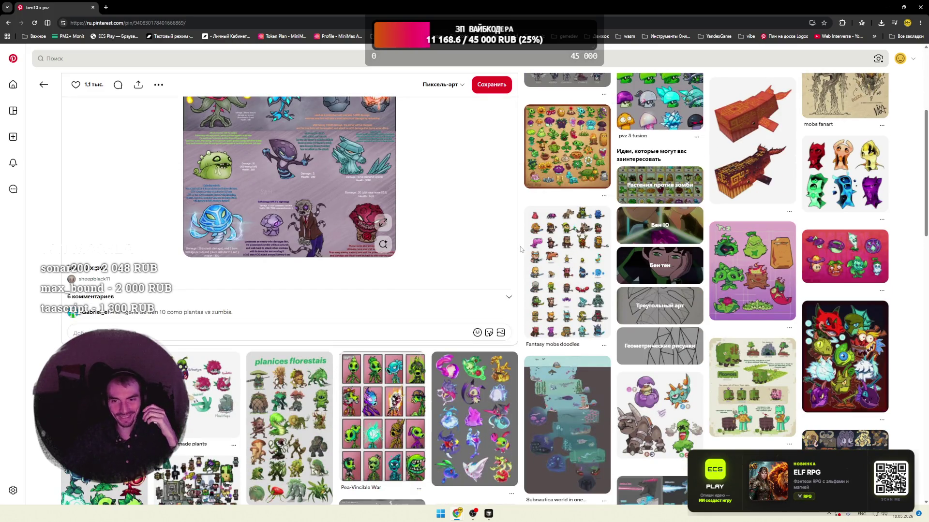
scroll(519, 248, "down", 2)
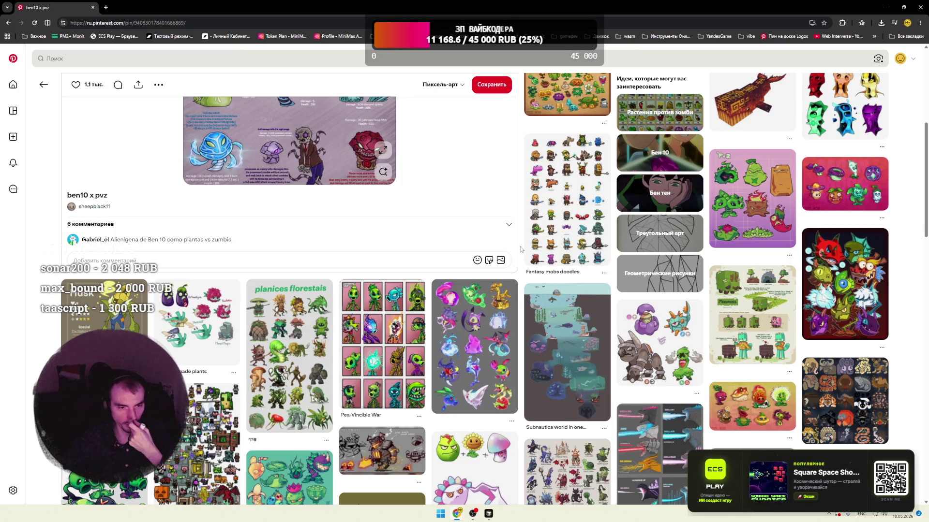
scroll(521, 249, "down", 3)
scroll(521, 252, "down", 3)
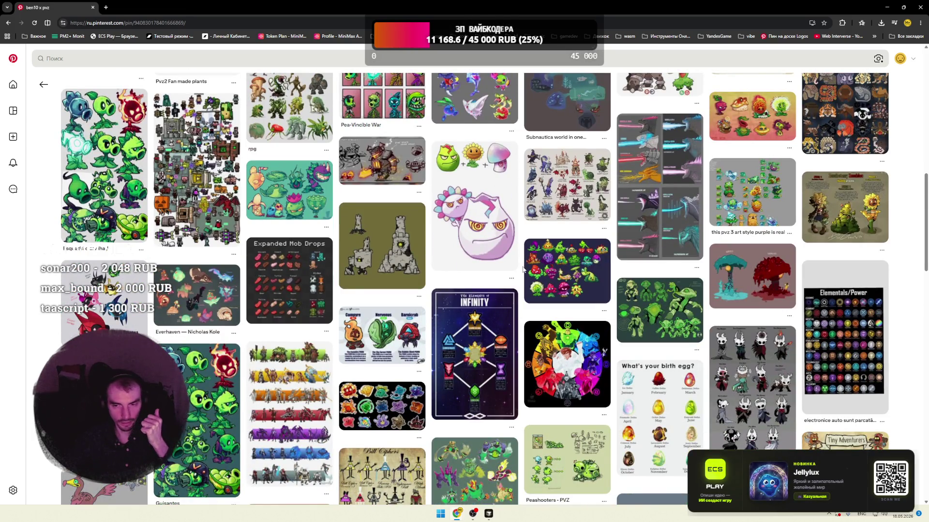
left_click(13, 58)
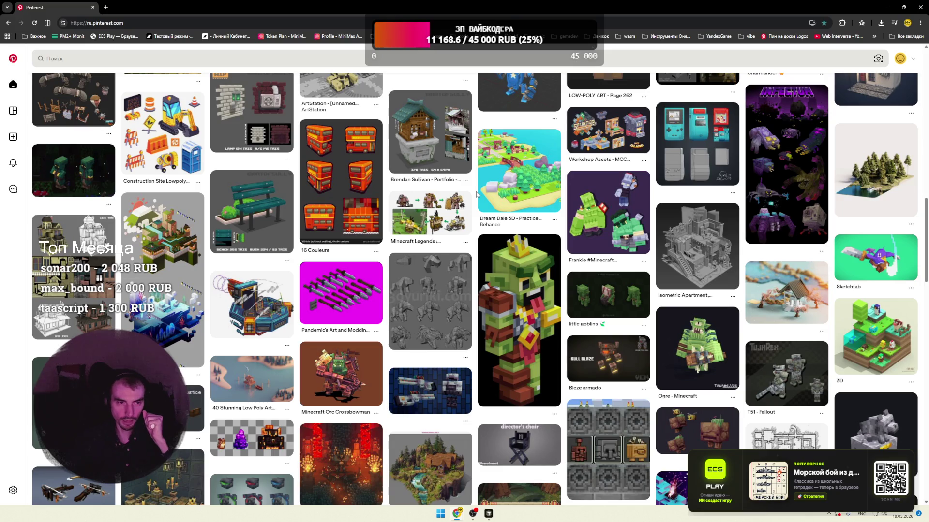
- Scroll the home feed and open the Retronator pixel-art dungeon pin
scroll(476, 195, "down", 3)
scroll(477, 195, "down", 2)
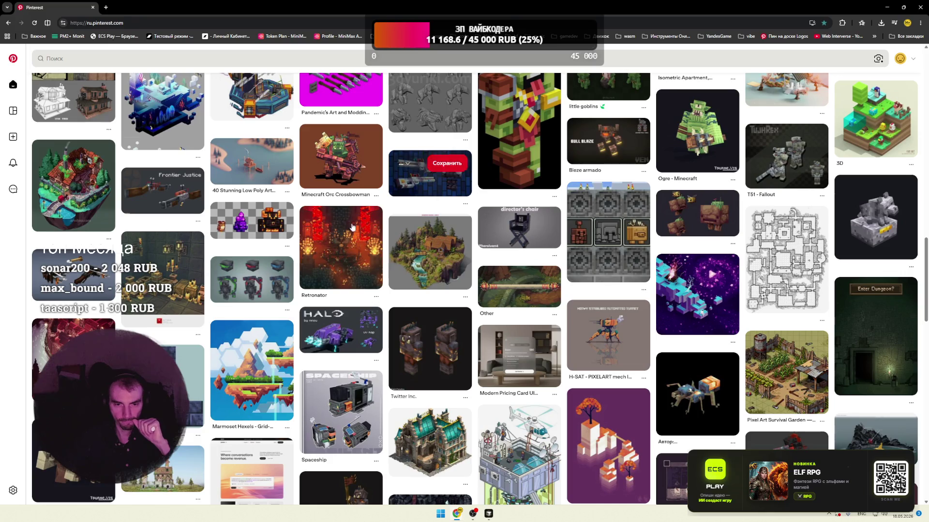
left_click(335, 251)
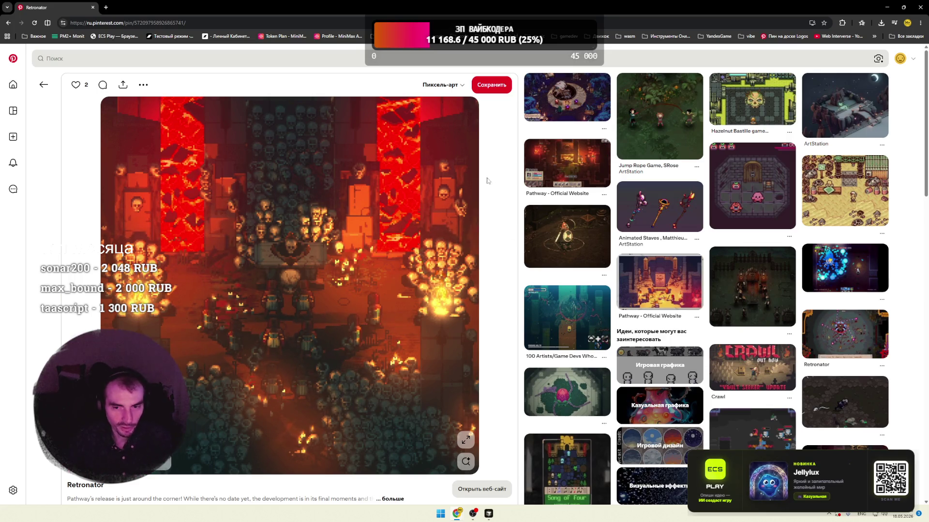
- Browse the pixel-art tree sprites, inventory game and Lavender Town pins in turn
scroll(513, 191, "down", 3)
scroll(517, 194, "down", 5)
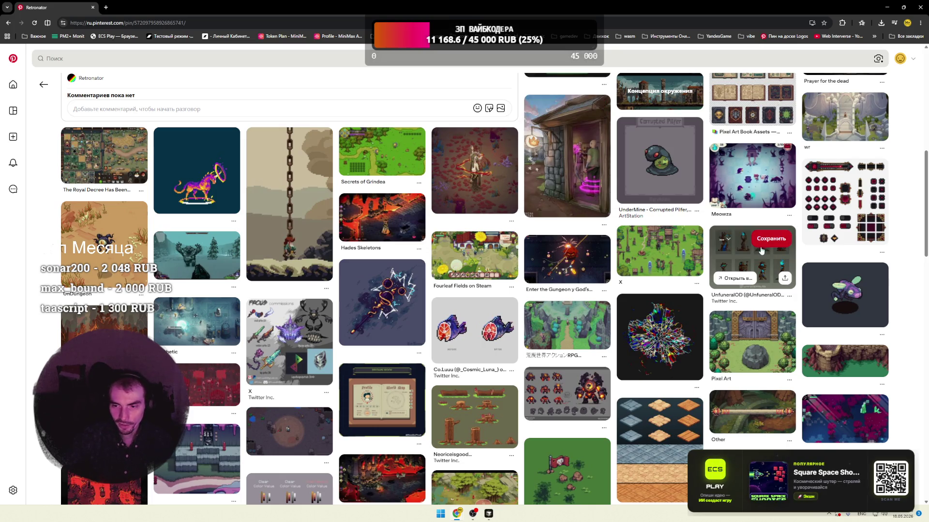
left_click(737, 259)
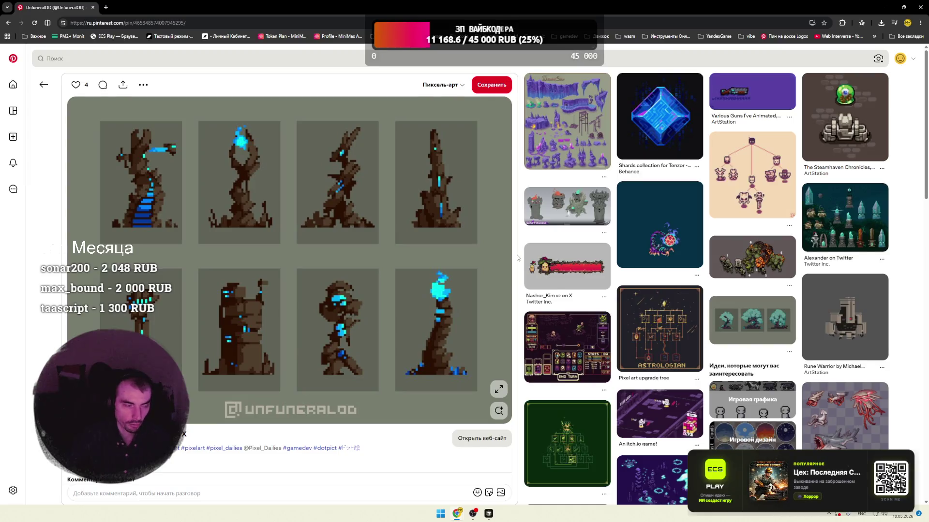
scroll(517, 258, "down", 3)
left_click(567, 203)
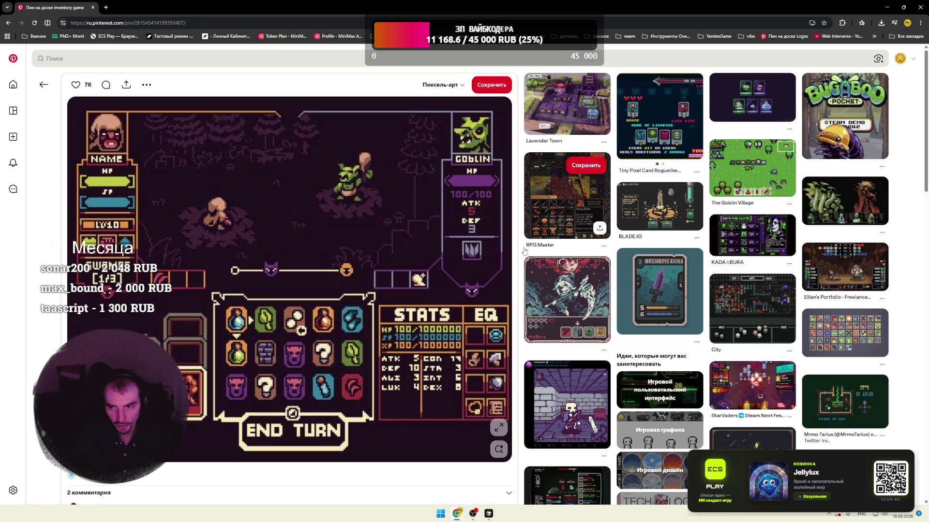
left_click(580, 124)
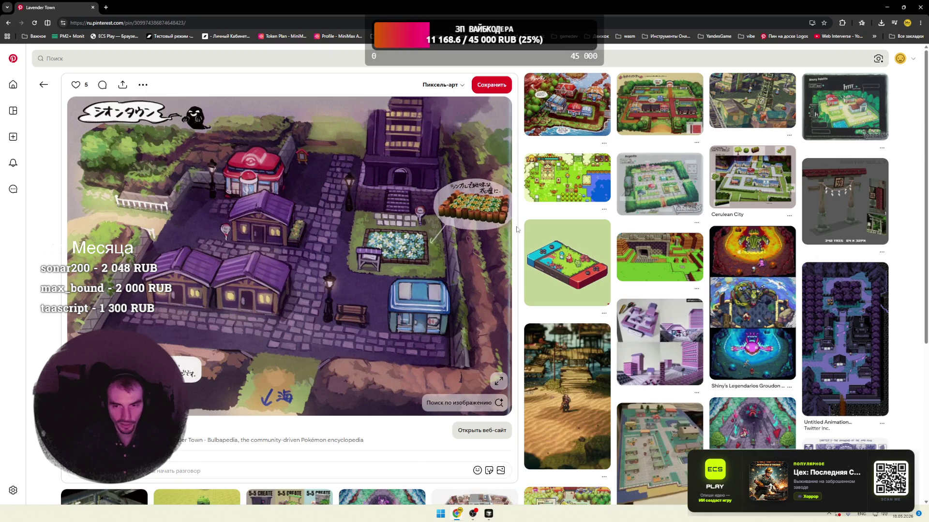
- Back on the home feed, open the Keys Pack pin, then the Blockbench Tutorial backpack pin
scroll(517, 229, "down", 3)
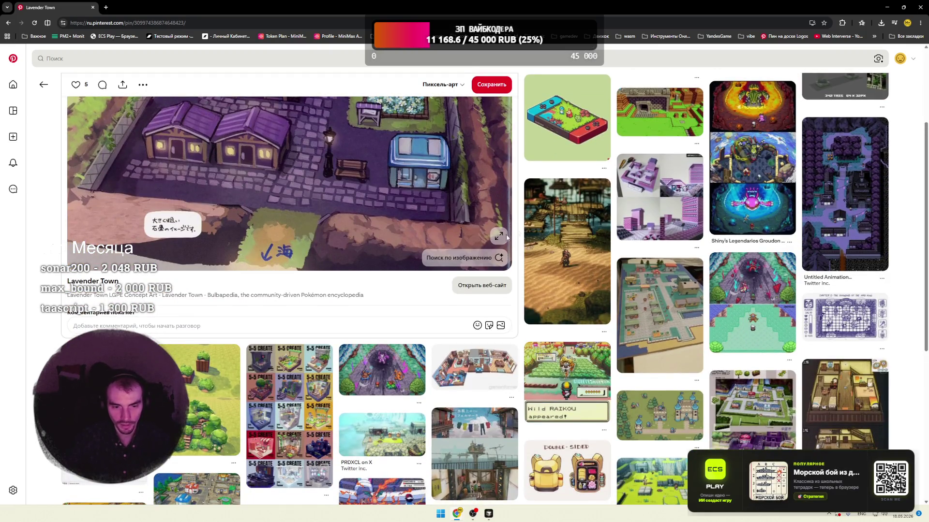
left_click(13, 58)
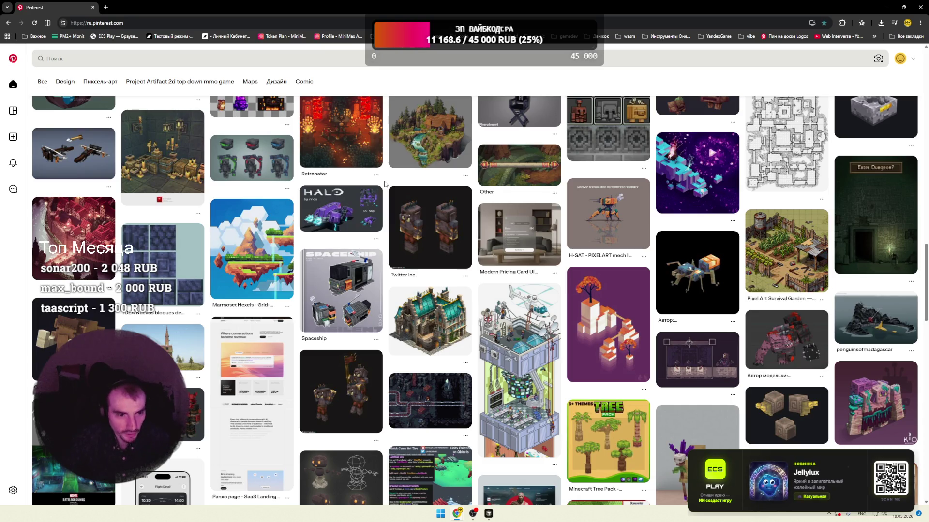
scroll(384, 184, "down", 5)
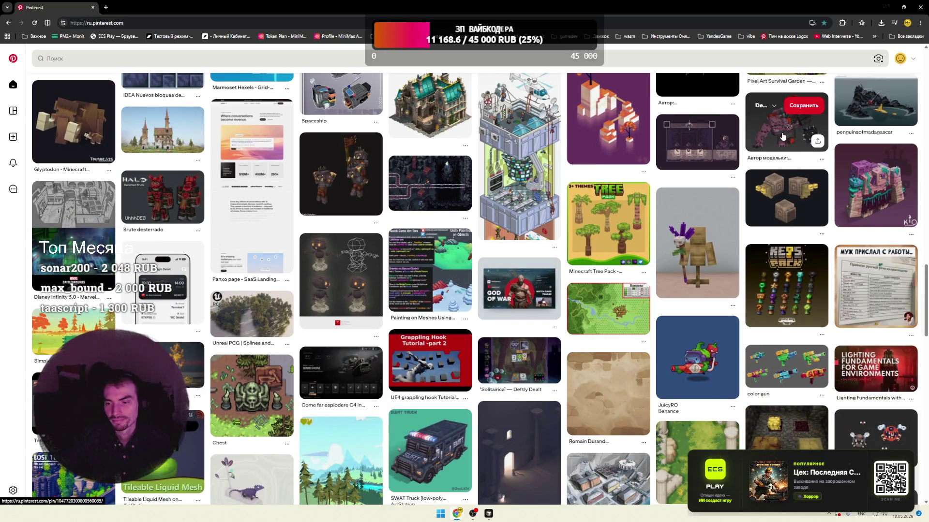
left_click(774, 281)
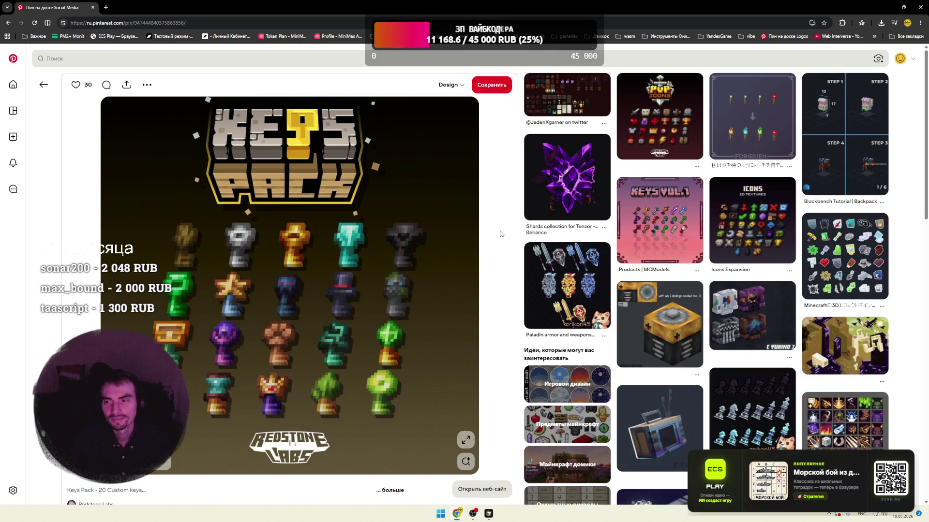
left_click(846, 164)
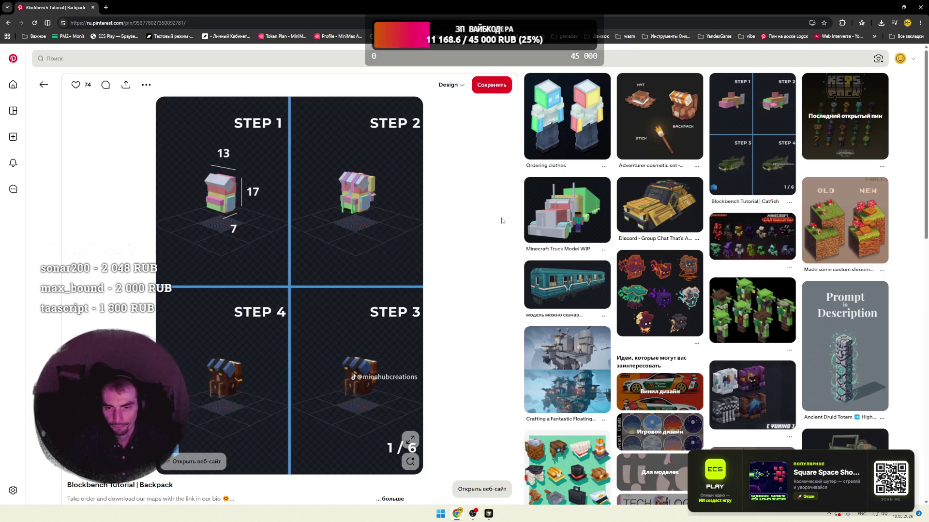
- Read through the Blockbench Tutorial backpack pin and its comments, then minimize Chrome
scroll(503, 220, "down", 3)
scroll(513, 222, "down", 5)
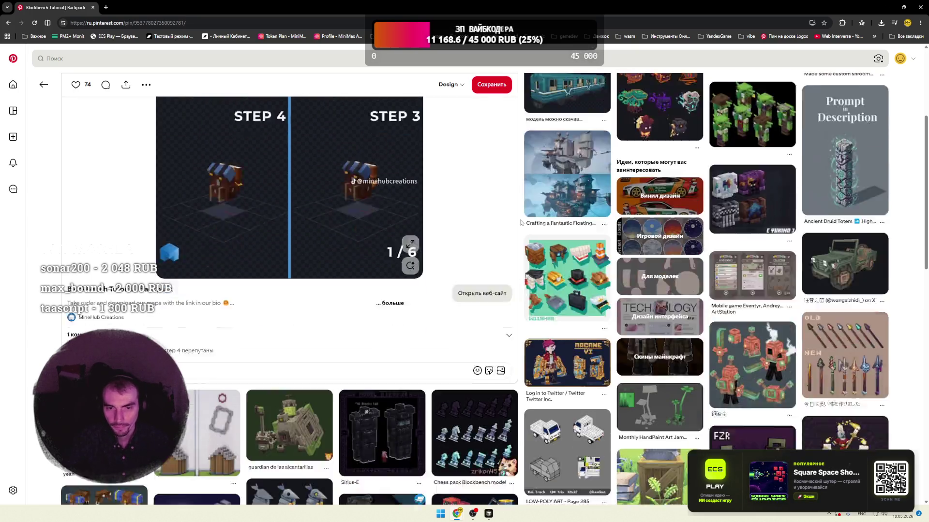
scroll(521, 222, "up", 8)
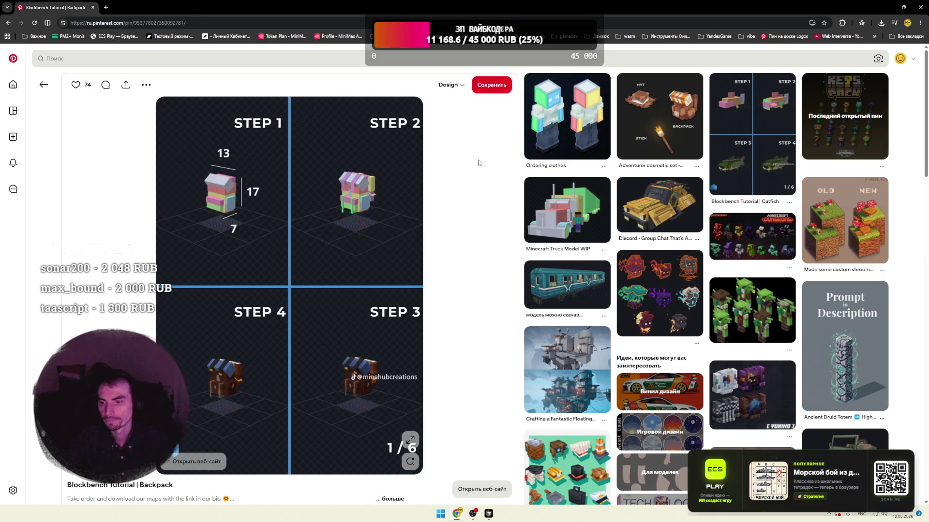
scroll(484, 163, "down", 5)
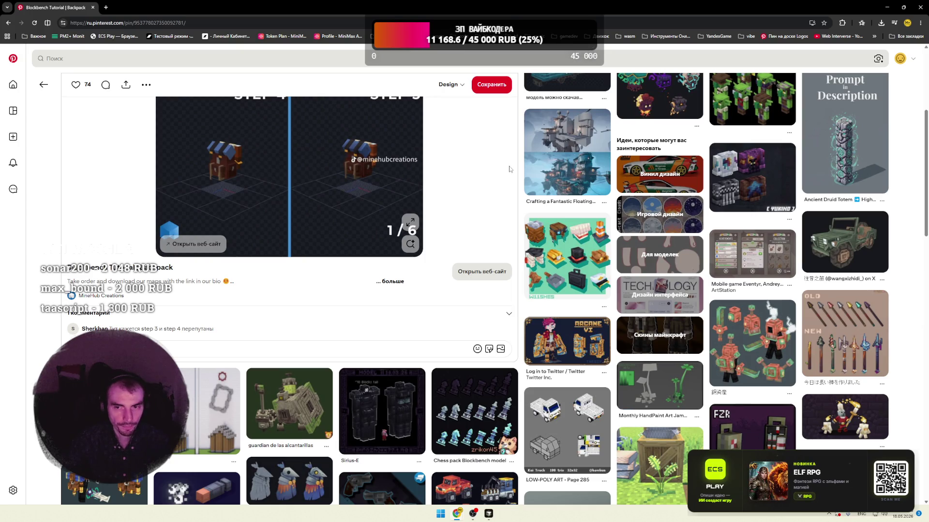
scroll(488, 162, "down", 4)
left_click(887, 7)
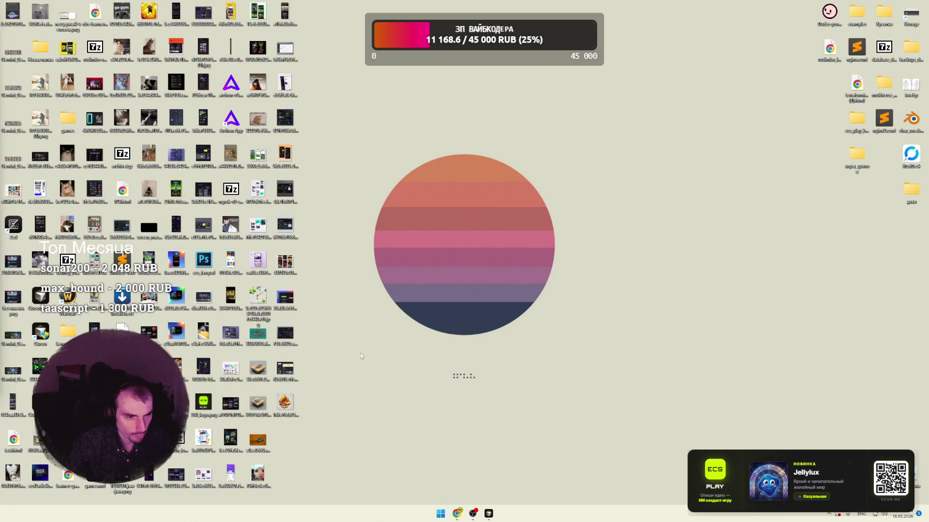
- Restore the minimized Chrome window showing the Pinterest backpack pin from the taskbar
mouse_move(360, 352)
left_mouse_down()
mouse_move(364, 327)
mouse_move(426, 283)
mouse_move(564, 256)
mouse_move(598, 259)
left_mouse_up()
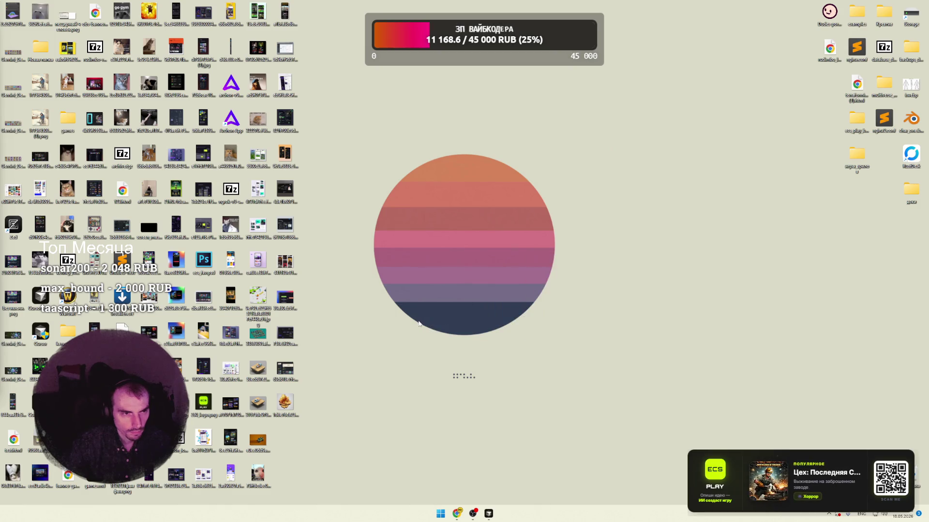
mouse_move(492, 509)
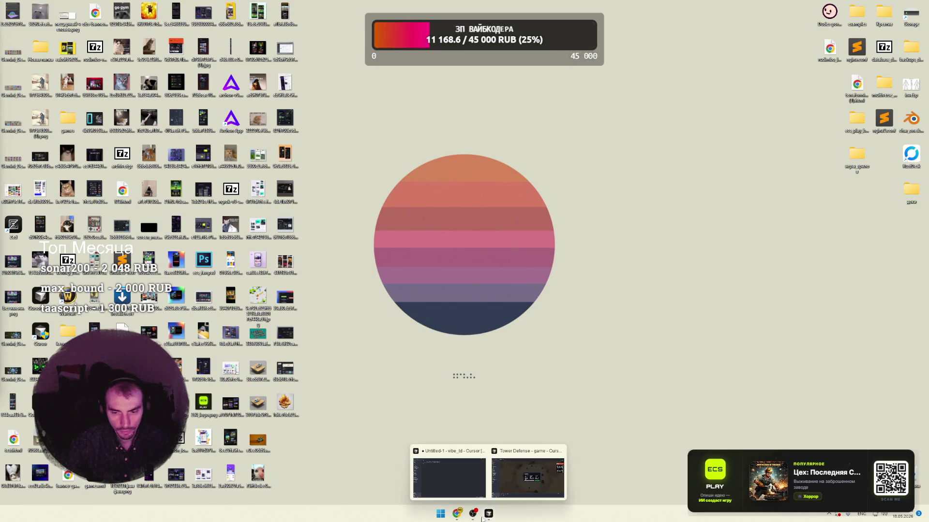
mouse_move(455, 512)
left_click(447, 479)
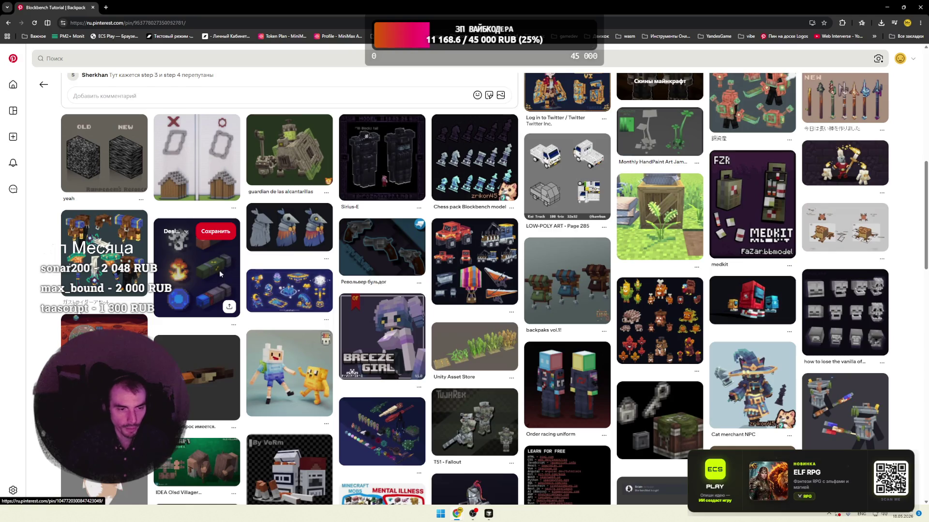
- Open the pixel-art missiles pin, look it over, and start a new browser tab
left_click(197, 267)
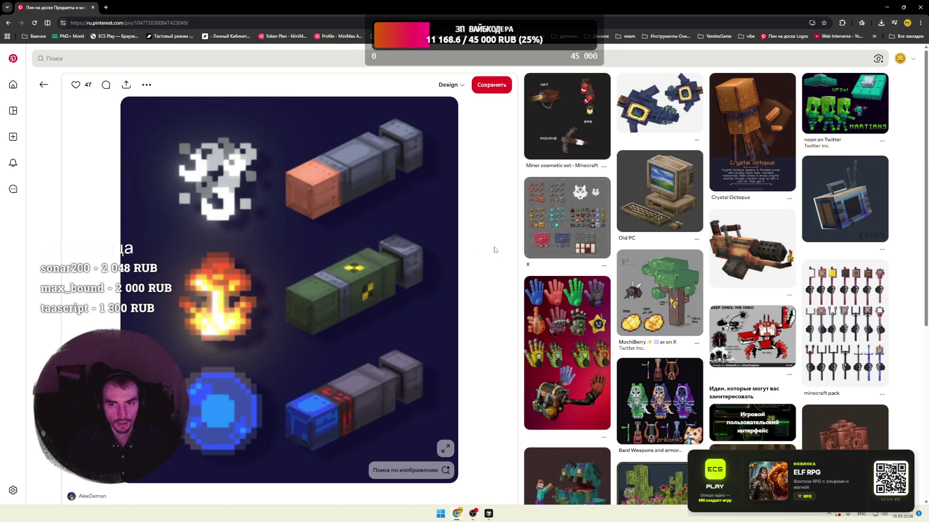
scroll(499, 251, "down", 1)
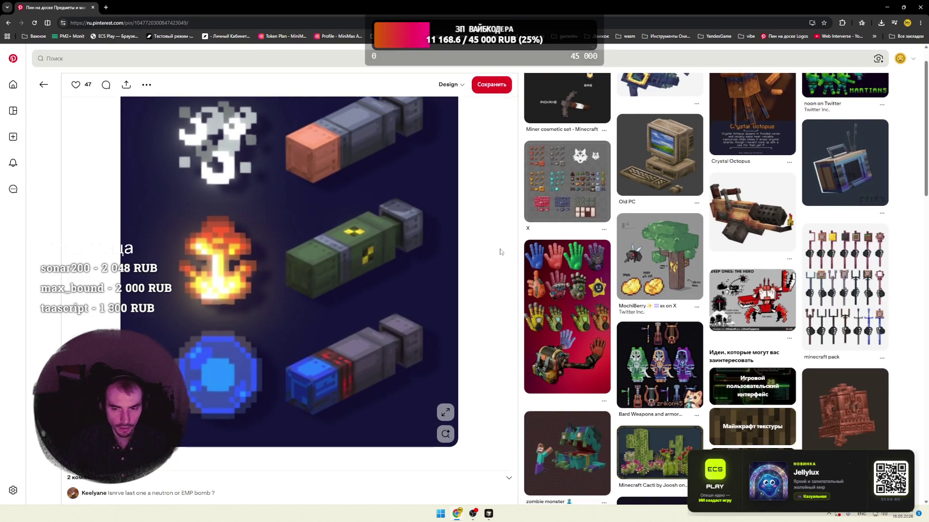
left_click(107, 5)
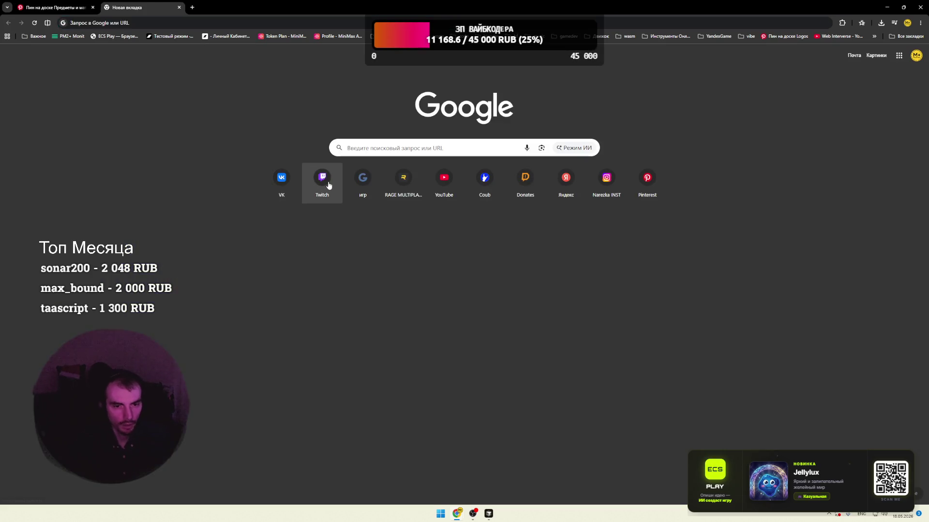
- Go to Twitch from the new-tab shortcut and open the Просмотр all-categories directory
left_click(310, 180)
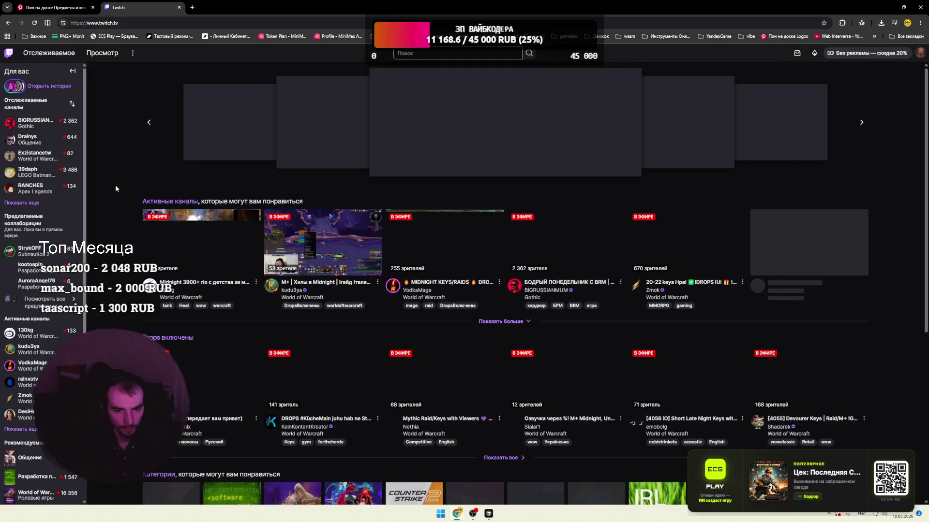
scroll(114, 189, "down", 4)
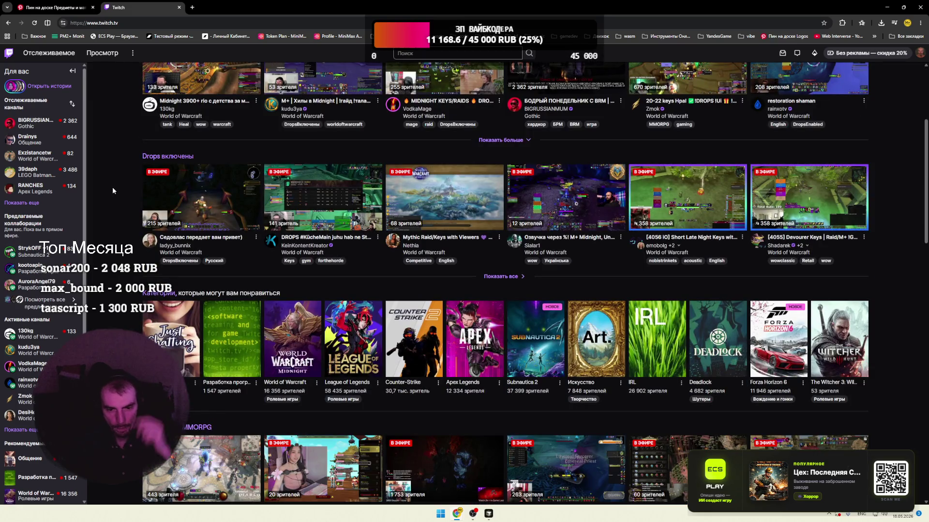
scroll(112, 191, "down", 5)
scroll(136, 193, "up", 2)
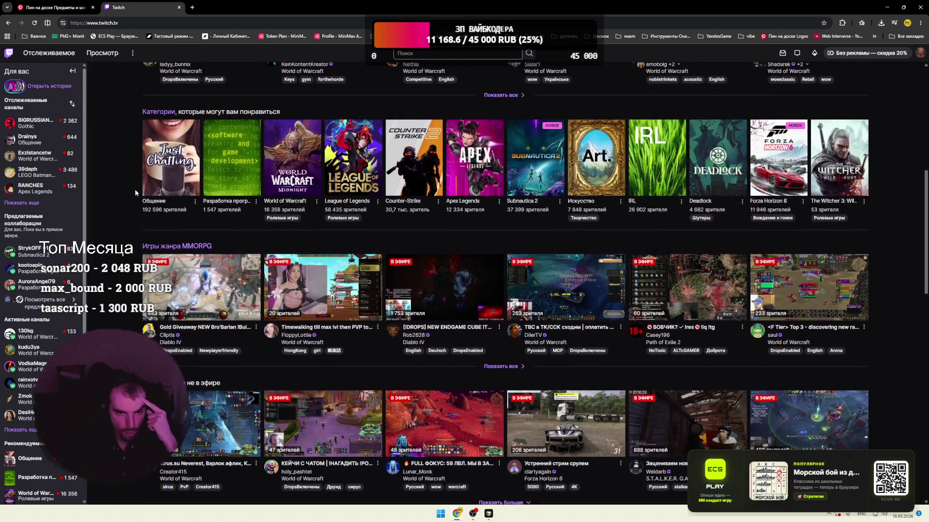
left_click(155, 112)
- Find the Marathon category in the directory, open it in a new tab and switch to it
scroll(114, 140, "down", 2)
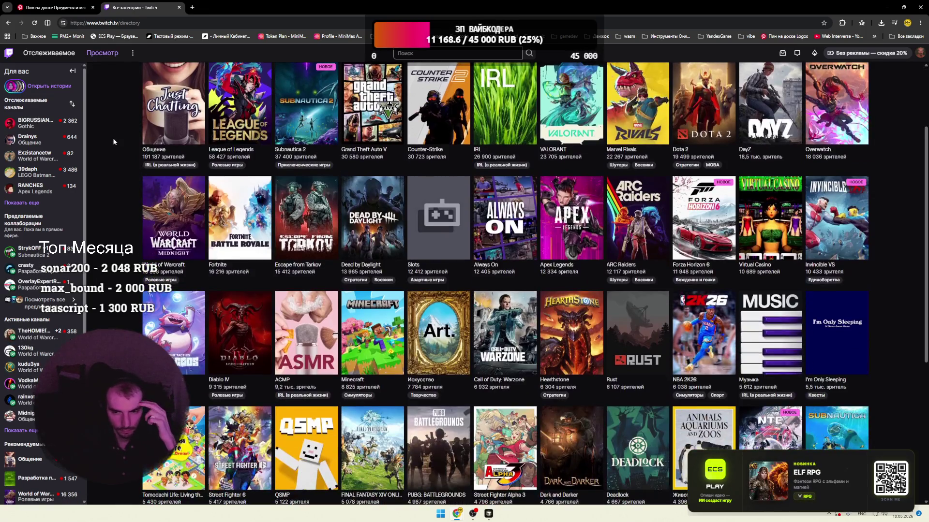
scroll(113, 141, "down", 5)
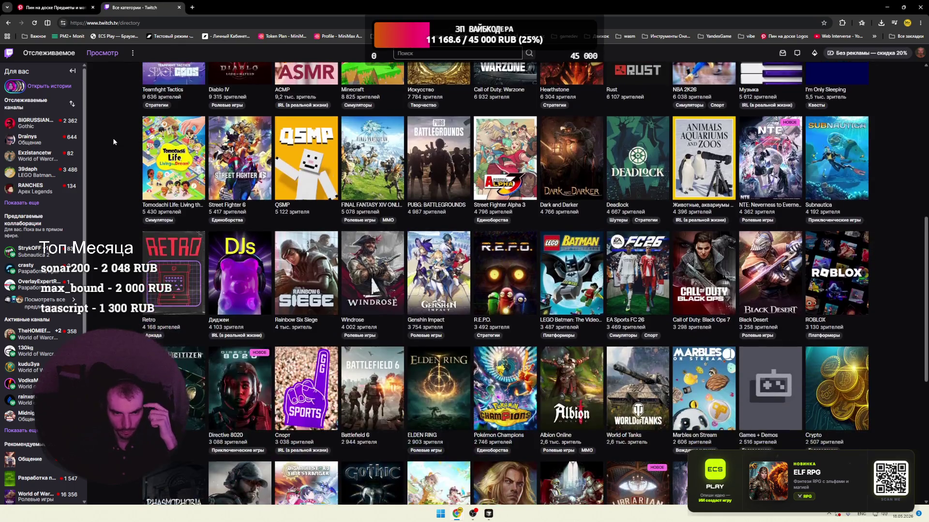
scroll(114, 141, "down", 3)
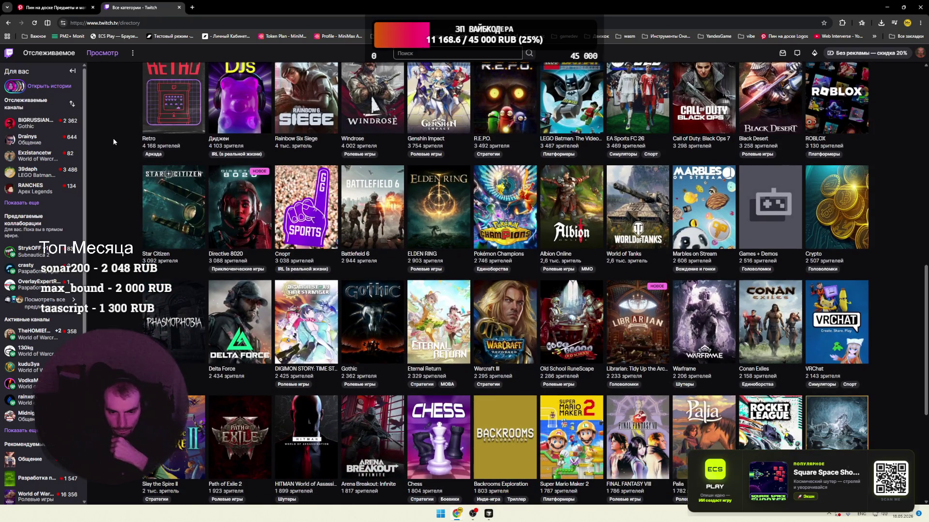
scroll(113, 139, "down", 3)
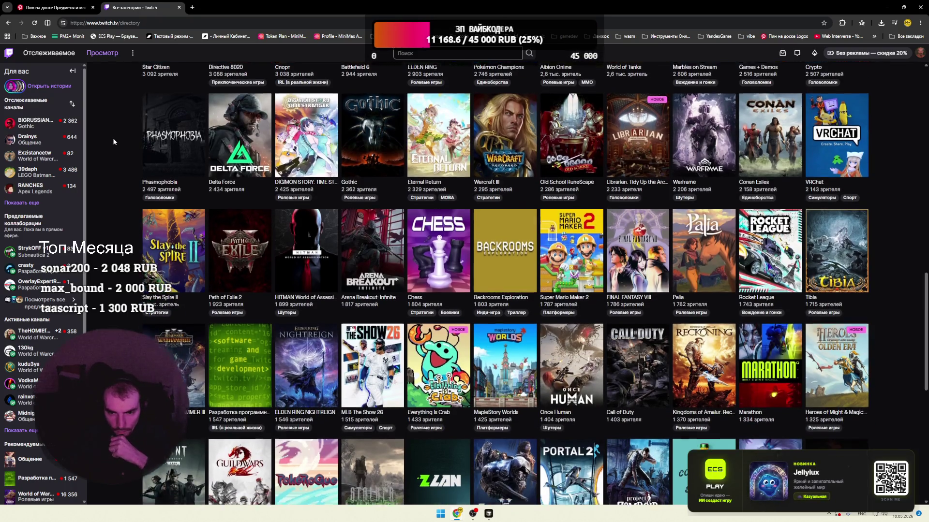
scroll(113, 140, "down", 3)
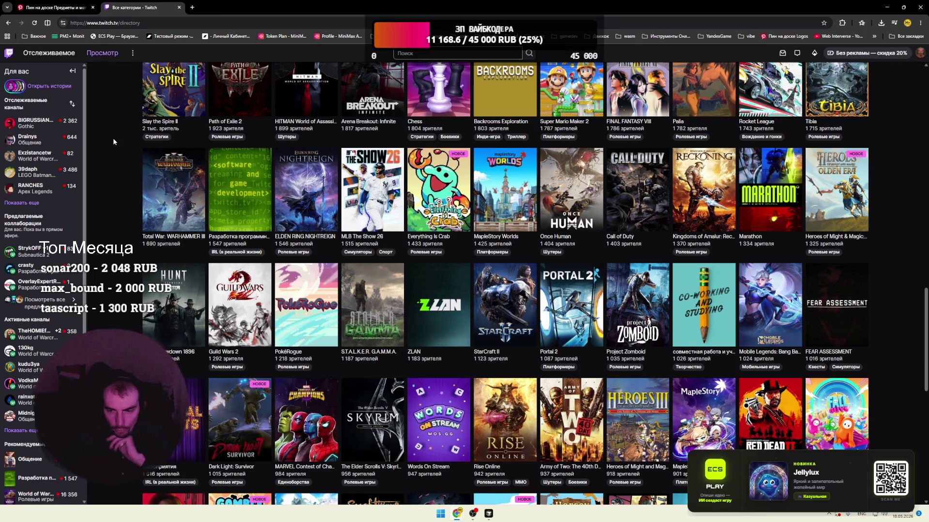
scroll(113, 141, "down", 3)
scroll(113, 141, "up", 2)
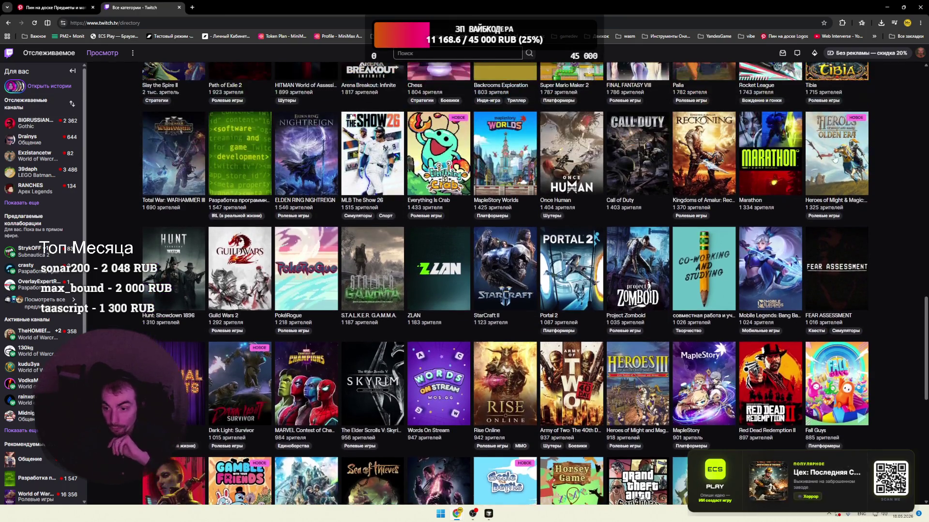
right_click(778, 167)
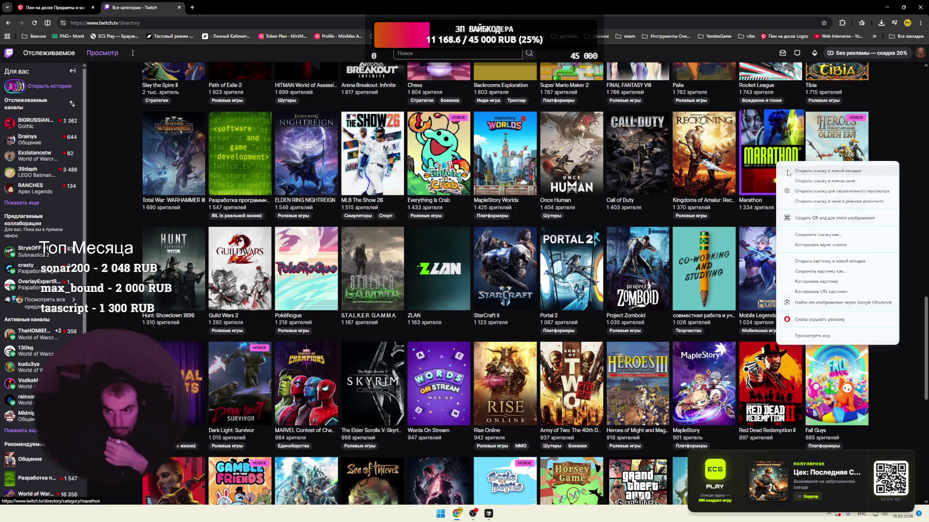
left_click(812, 170)
left_click(228, 7)
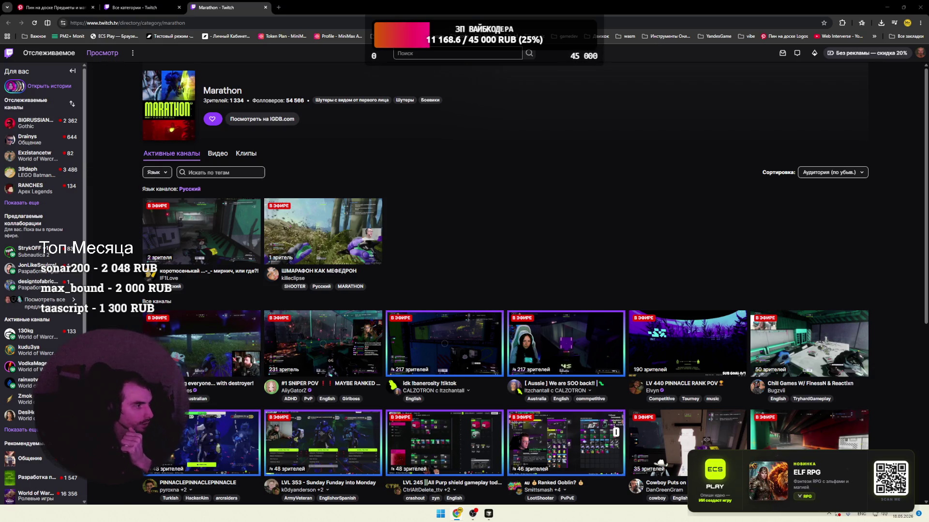
- Check and select the latest line in the donation alerts window, then return to Twitch
key("alt+Tab")
left_click(402, 196)
triple_click(365, 187)
key("alt+Tab")
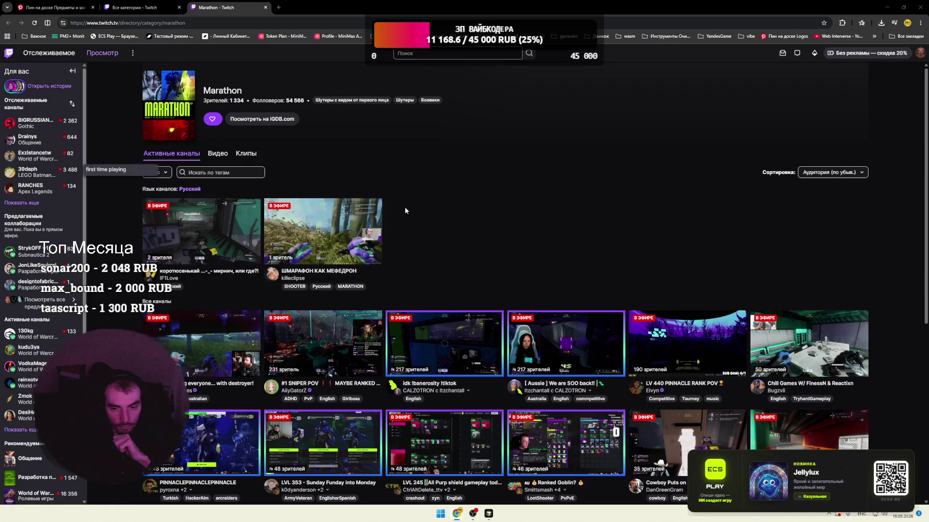
- Watch a live Marathon stream, then close its tab to return to the categories directory
scroll(521, 226, "down", 7)
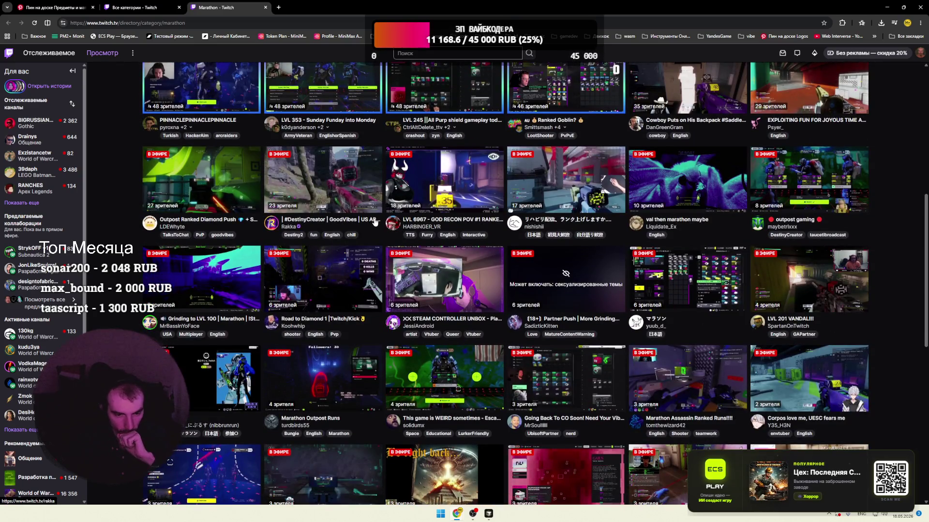
scroll(360, 219, "down", 2)
scroll(360, 220, "up", 2)
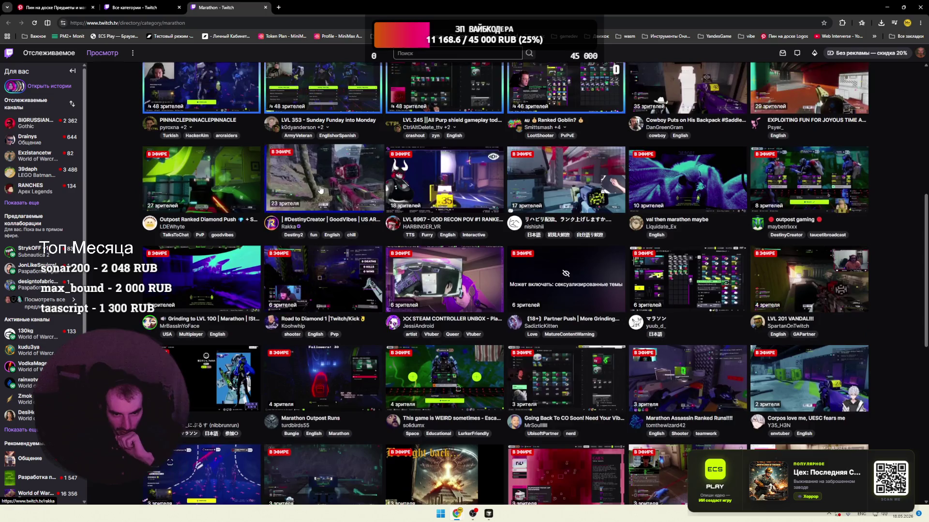
left_click(363, 221)
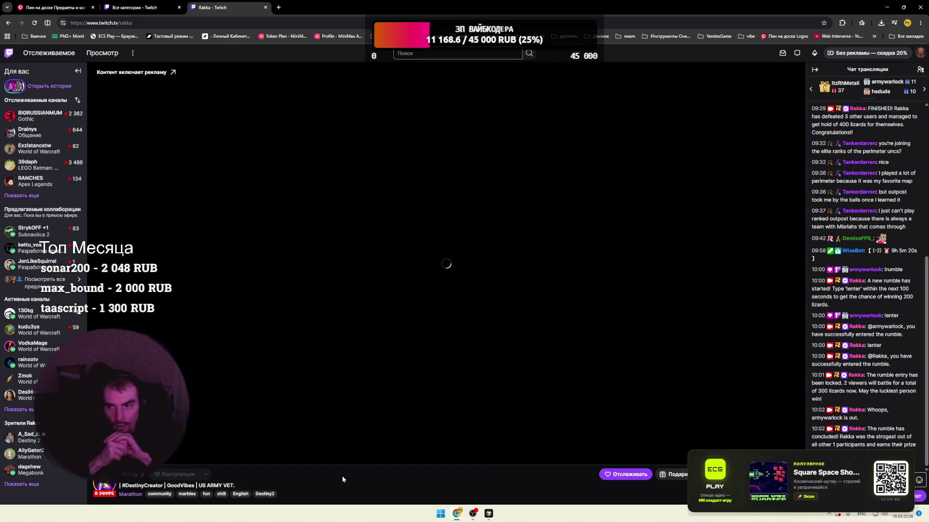
left_click(266, 8)
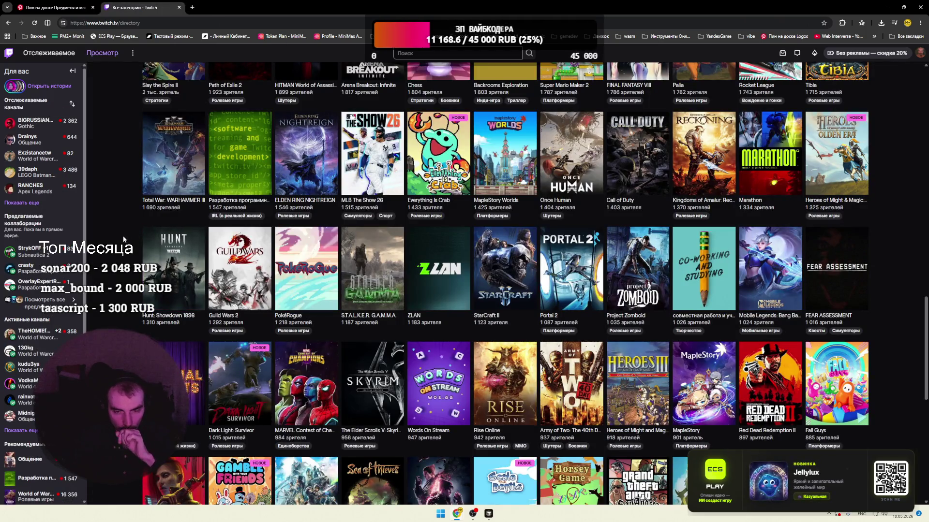
- Scroll down the categories directory and open the Farever category in a background tab
scroll(124, 239, "down", 2)
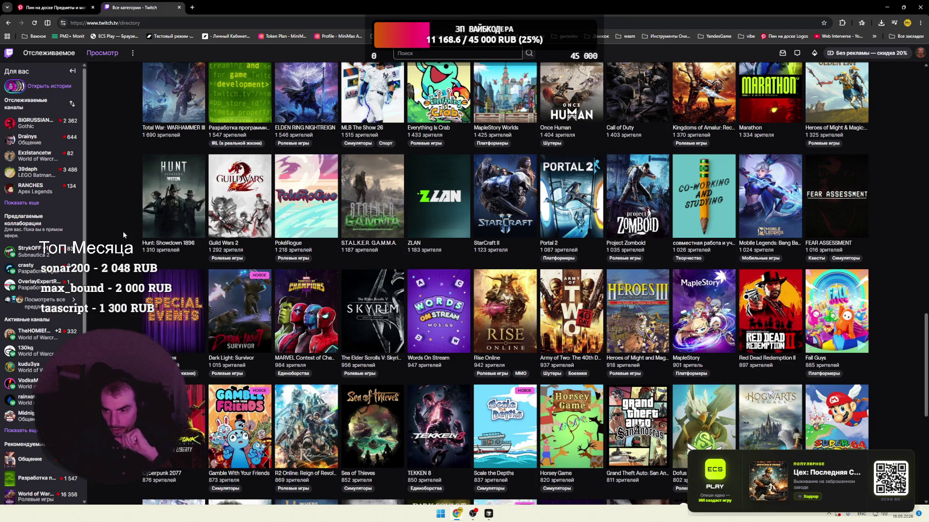
scroll(123, 231, "down", 3)
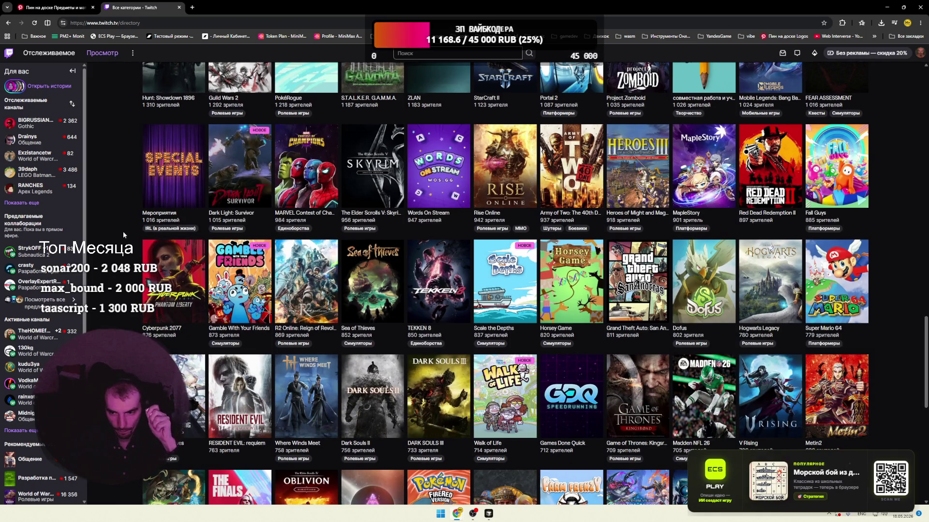
scroll(123, 231, "down", 3)
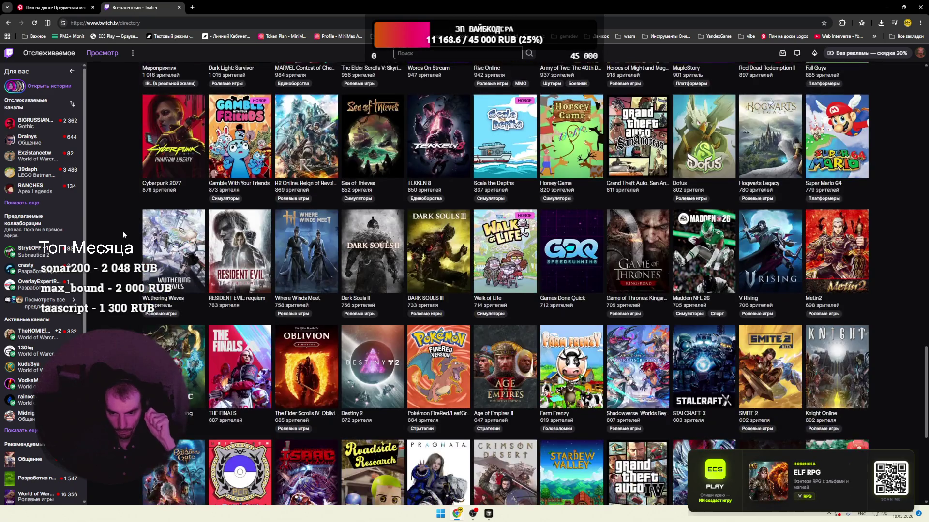
scroll(123, 231, "down", 2)
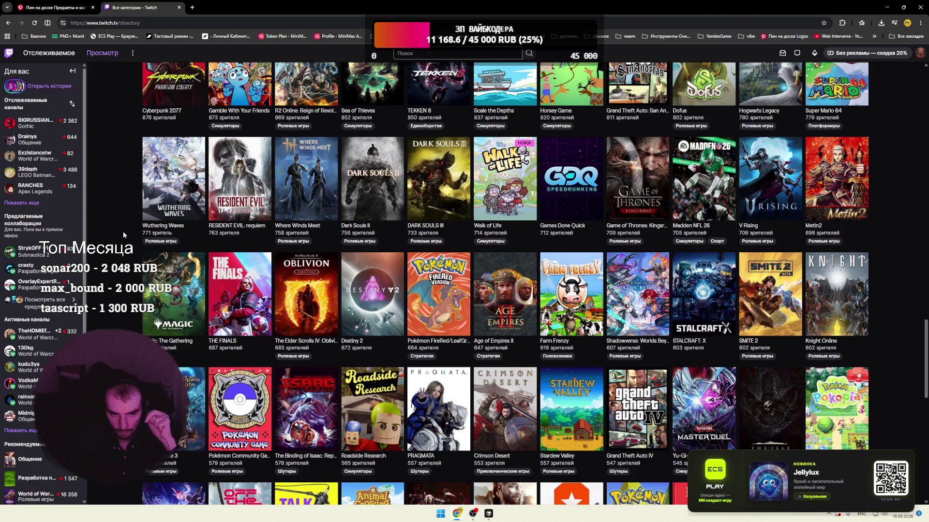
scroll(122, 231, "down", 4)
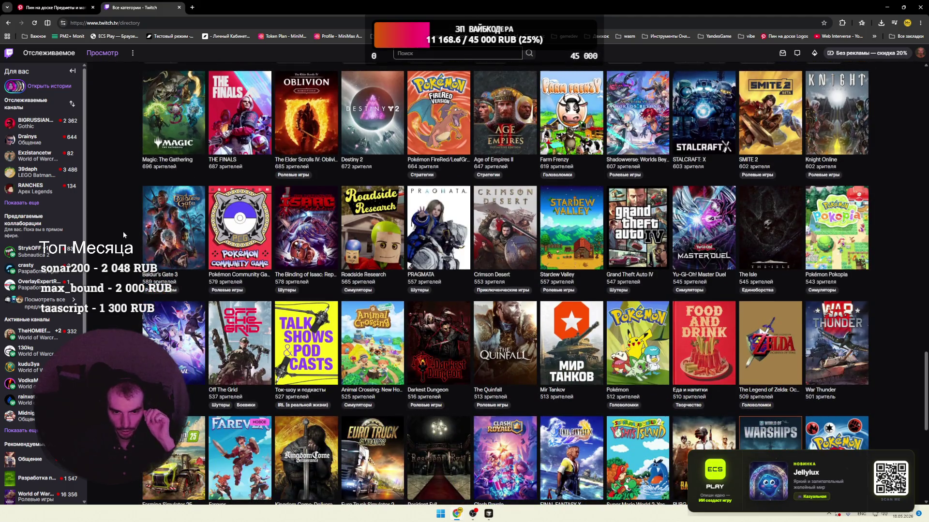
scroll(123, 231, "down", 3)
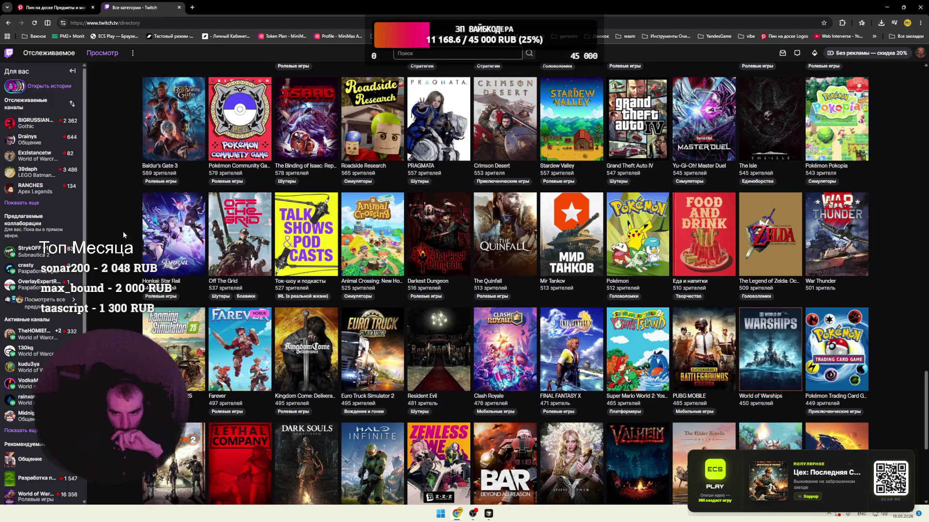
scroll(123, 232, "down", 2)
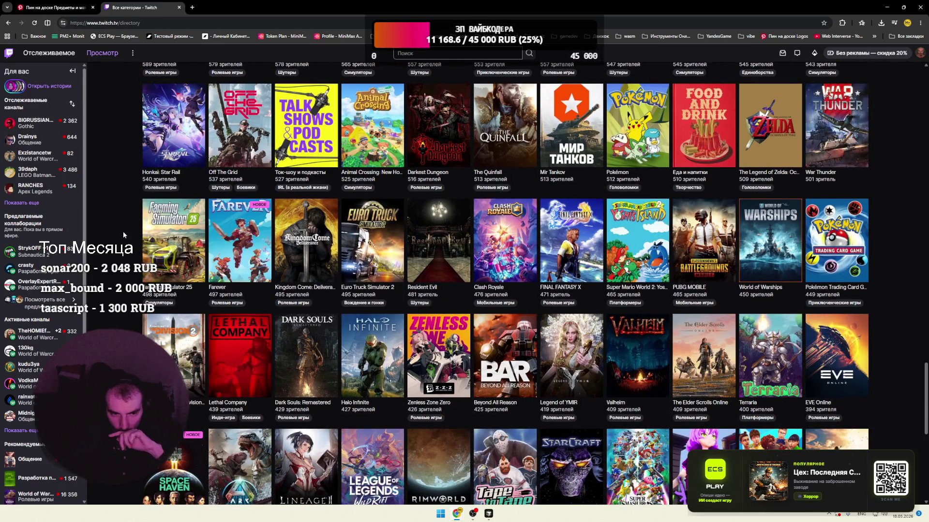
middle_click(230, 99)
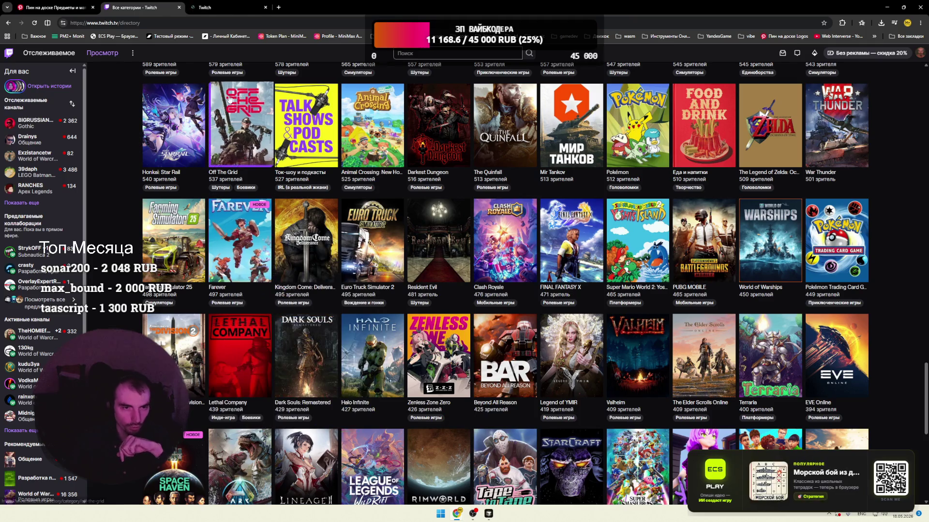
- Switch to the Farever tab and open one of its live streams
key("ctrl+Tab")
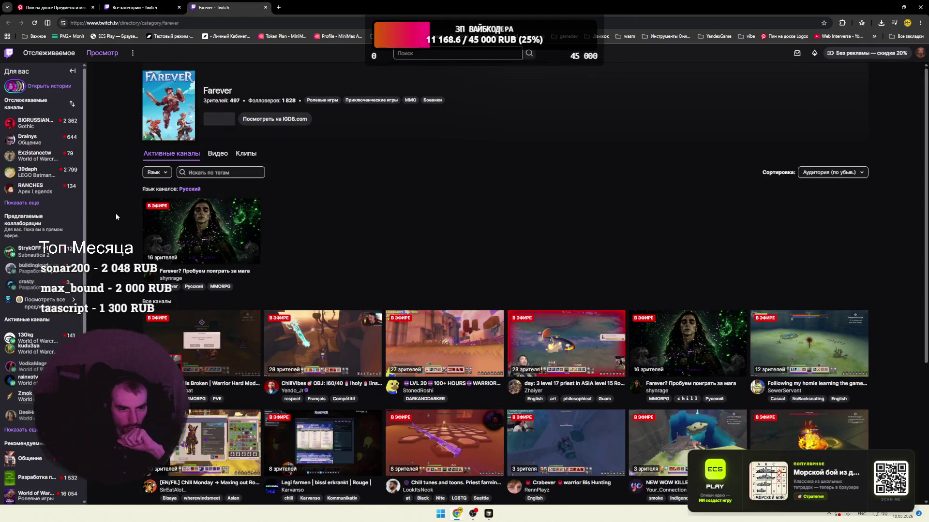
scroll(114, 214, "down", 2)
left_click(447, 283)
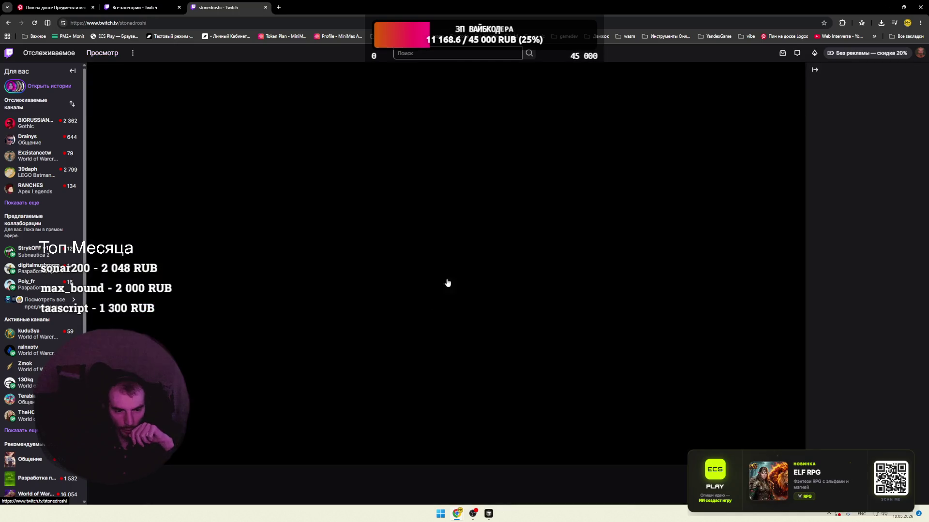
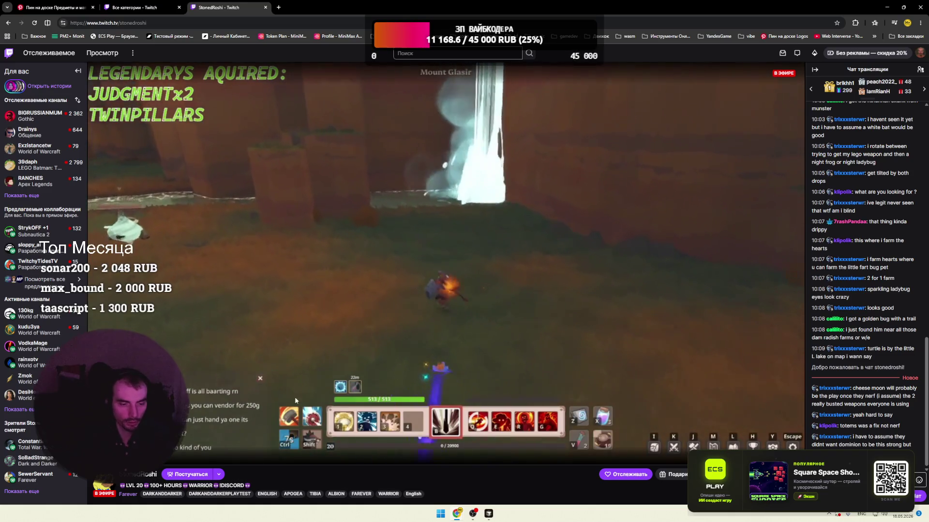
- From Browse, open World of Warcraft, scroll its channels and start the restoration shaman stream
left_click(102, 53)
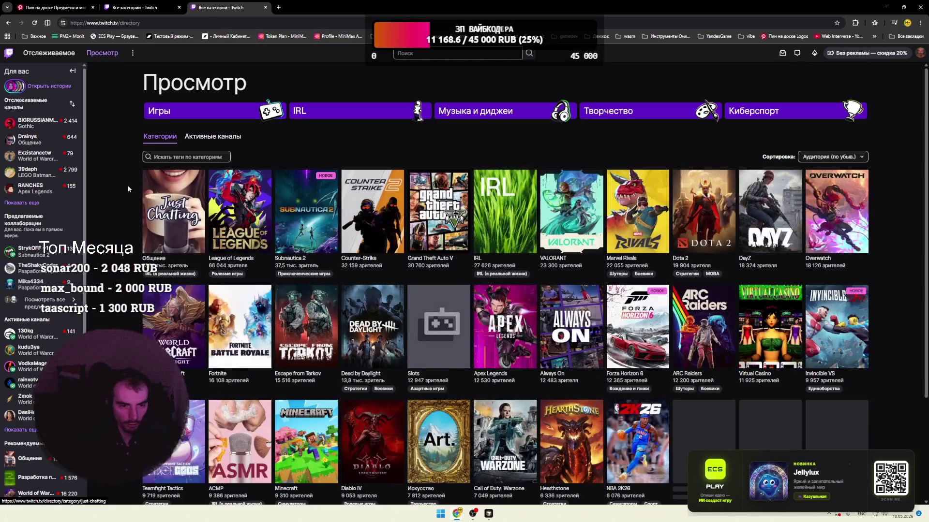
left_click(172, 319)
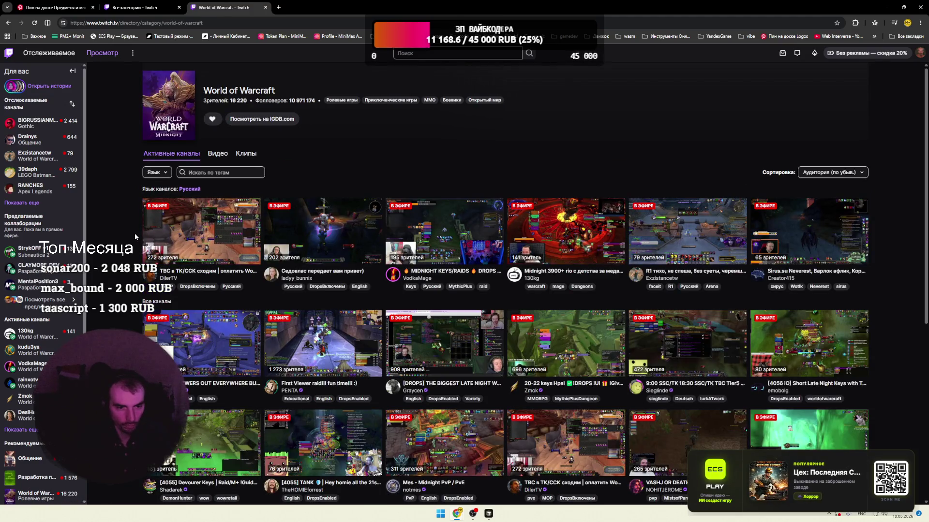
scroll(135, 234, "down", 2)
scroll(132, 234, "down", 3)
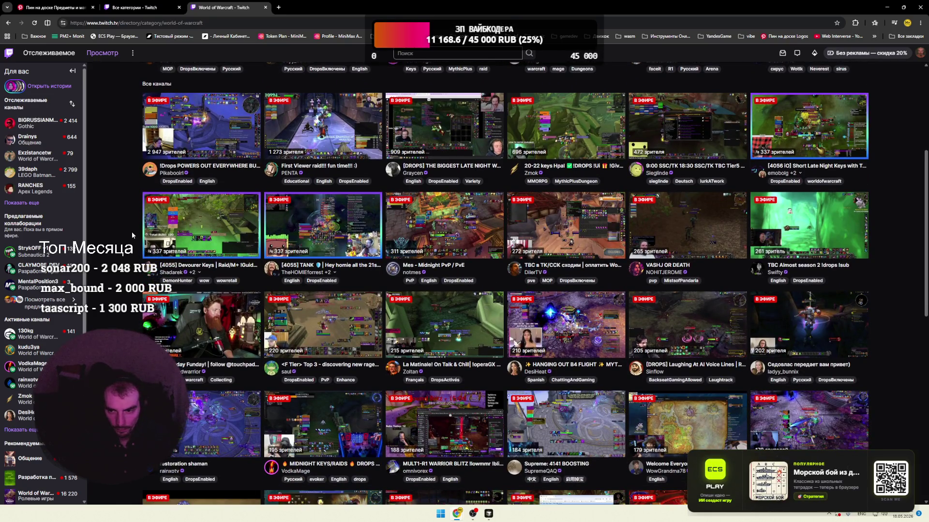
scroll(132, 234, "down", 4)
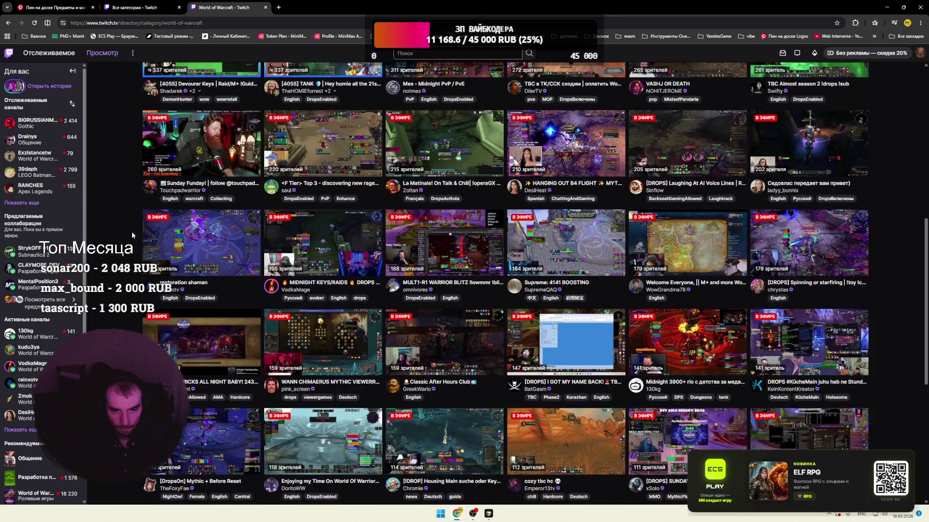
left_click(163, 242)
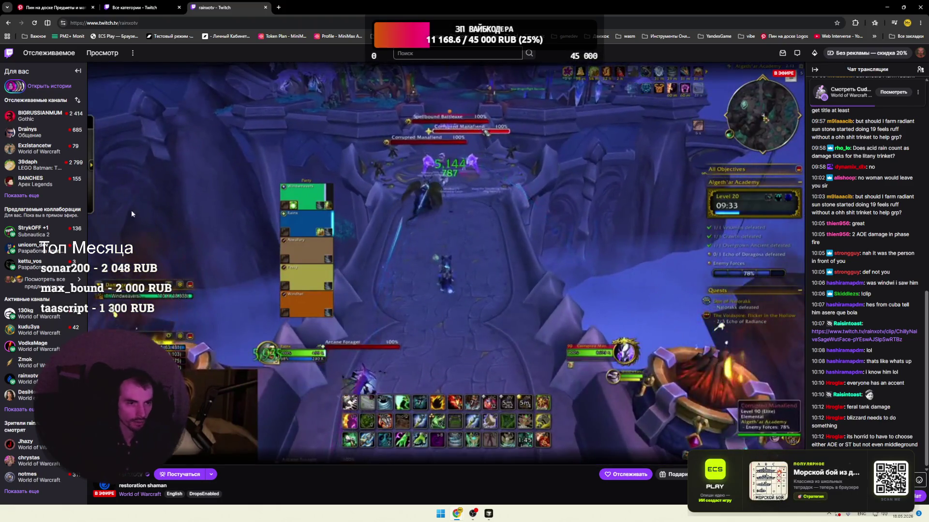
- After watching the restoration shaman stream, return to the Browse categories directory
left_click(104, 53)
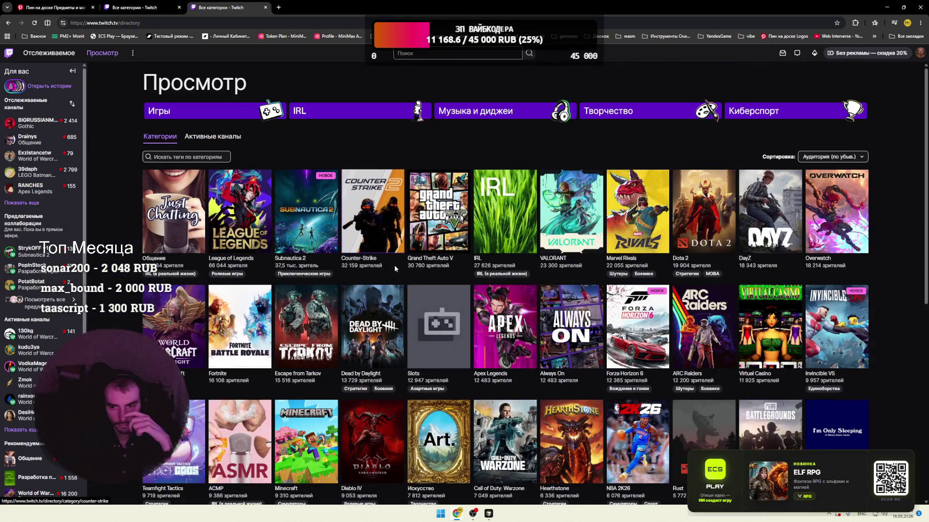
- Watch a DayZ live stream, check its quality settings without changes, then return to Browse
left_click(772, 213)
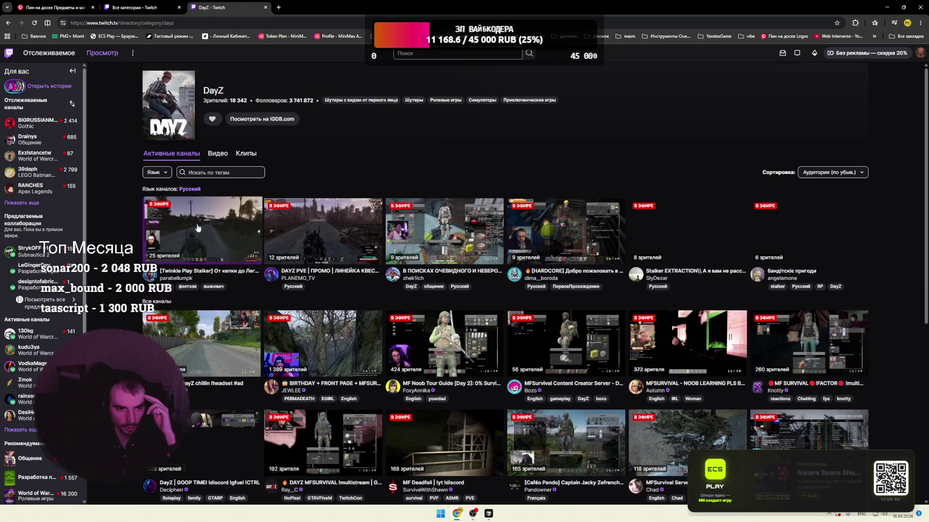
left_click(198, 227)
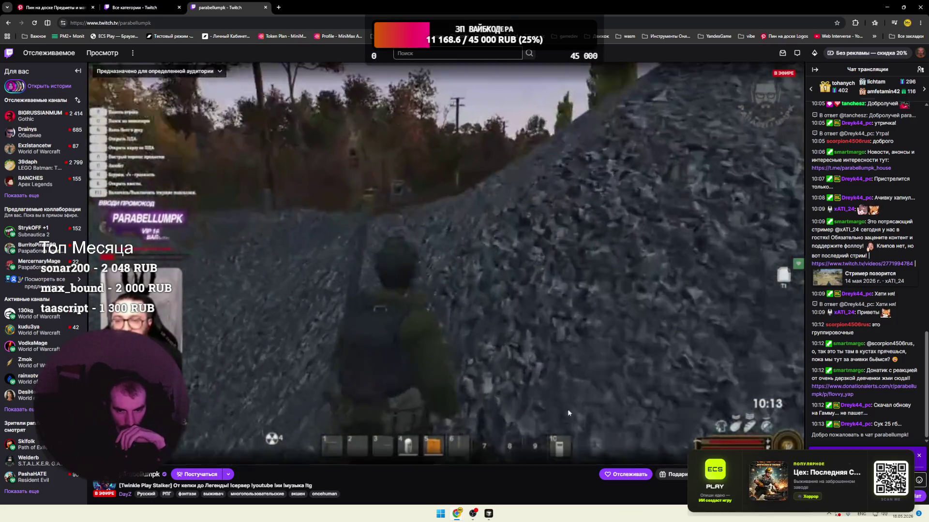
left_click(757, 455)
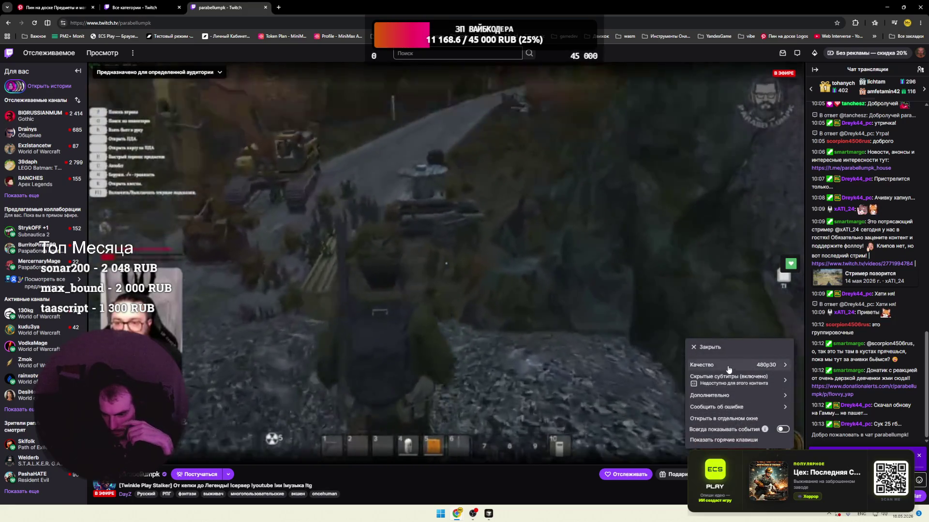
left_click(739, 409)
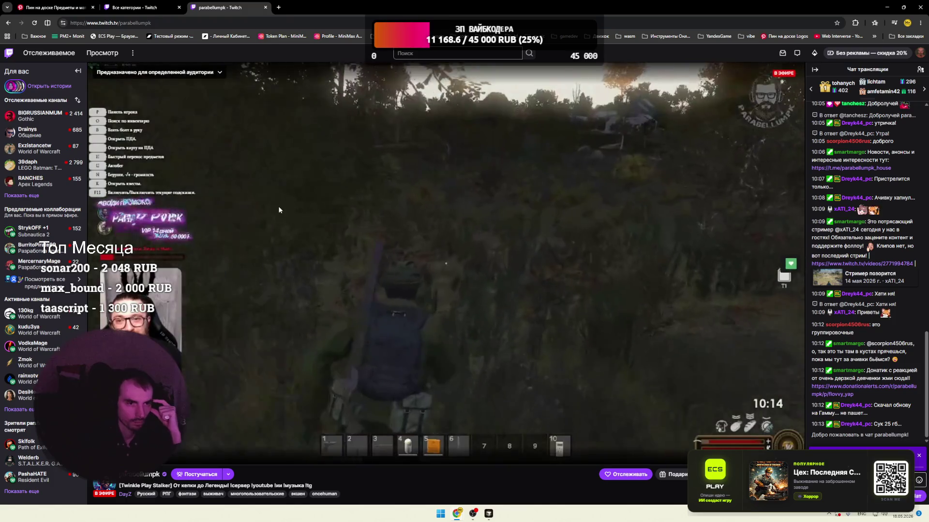
left_click(102, 53)
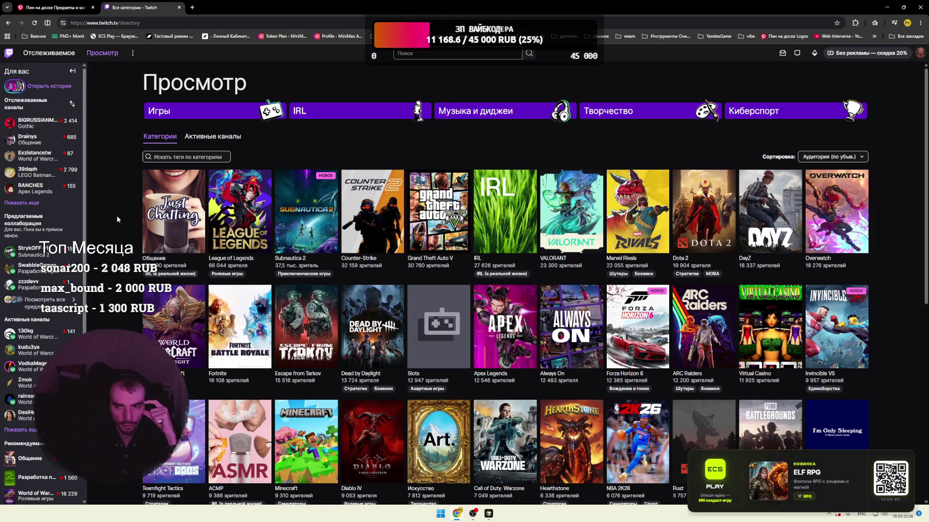
- Open Diablo IV in a background tab and keep scrolling down the category directory
scroll(117, 216, "down", 4)
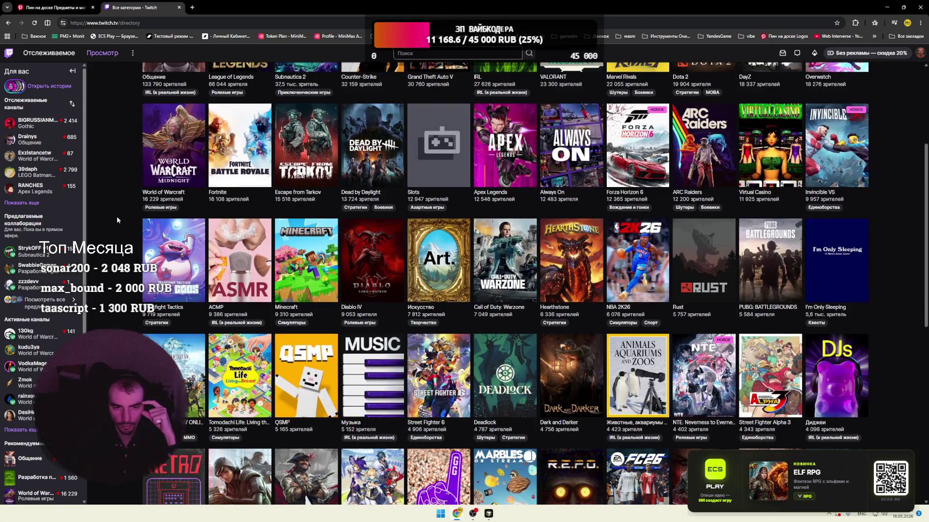
middle_click(372, 262)
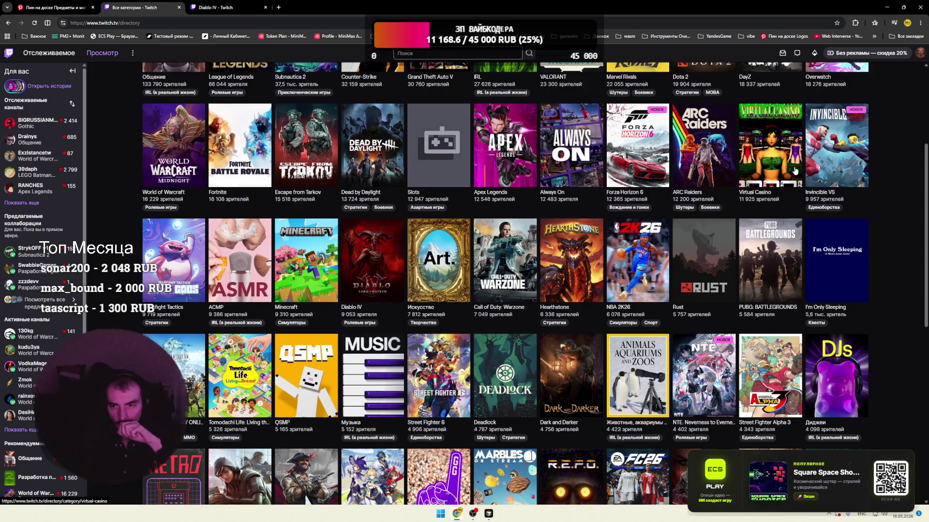
scroll(775, 199, "down", 2)
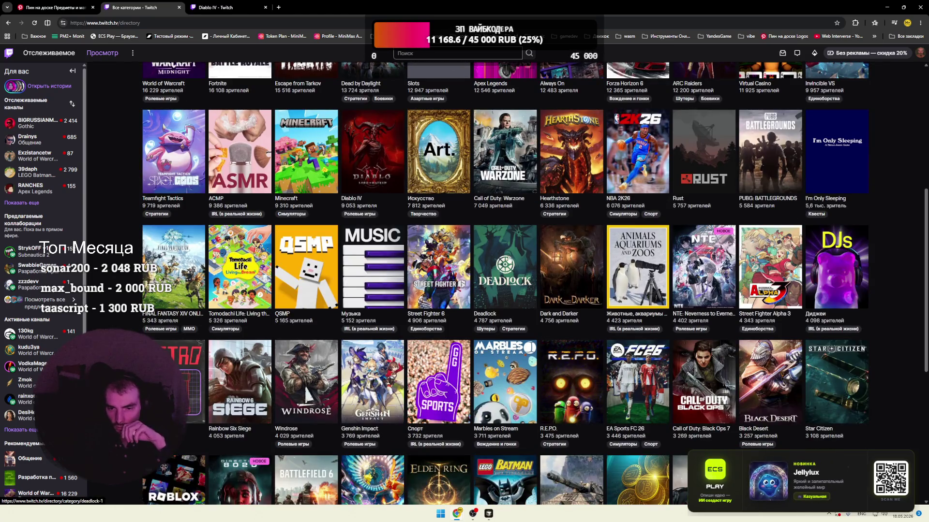
scroll(280, 267, "down", 1)
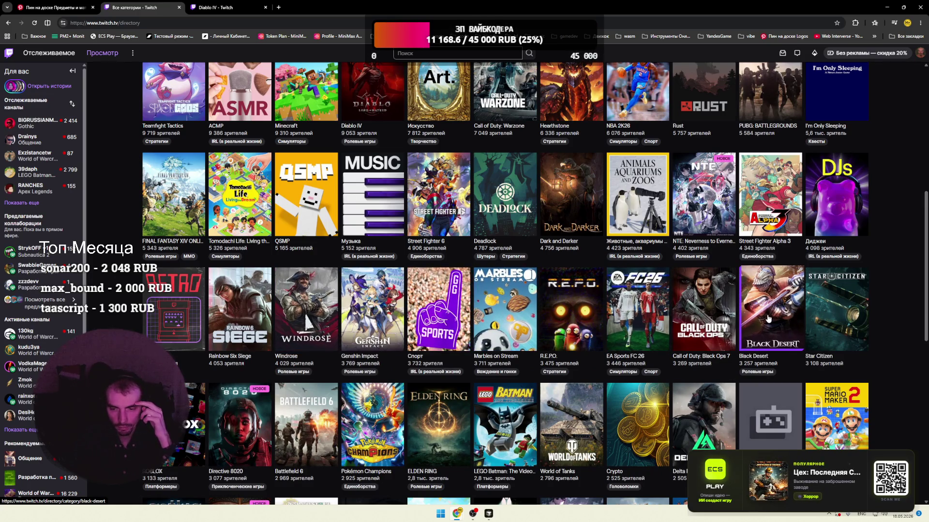
scroll(754, 315, "down", 4)
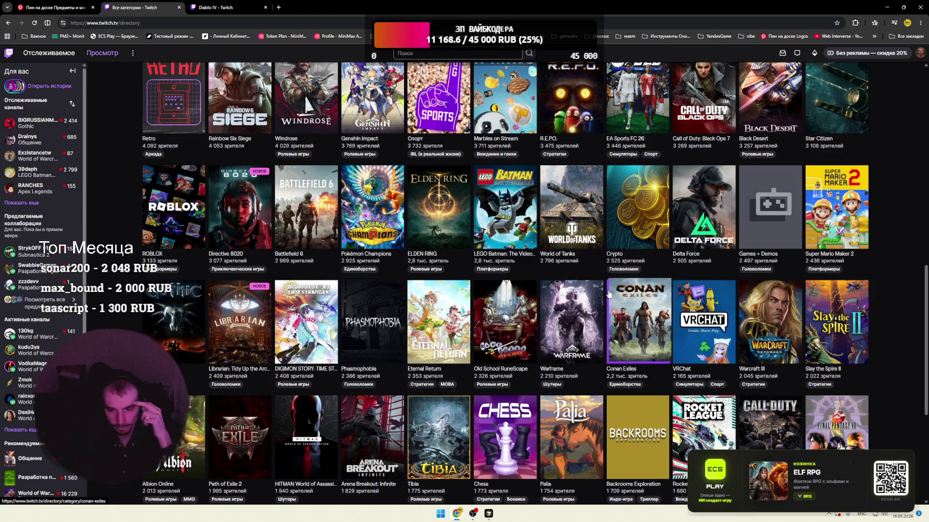
scroll(608, 291, "down", 3)
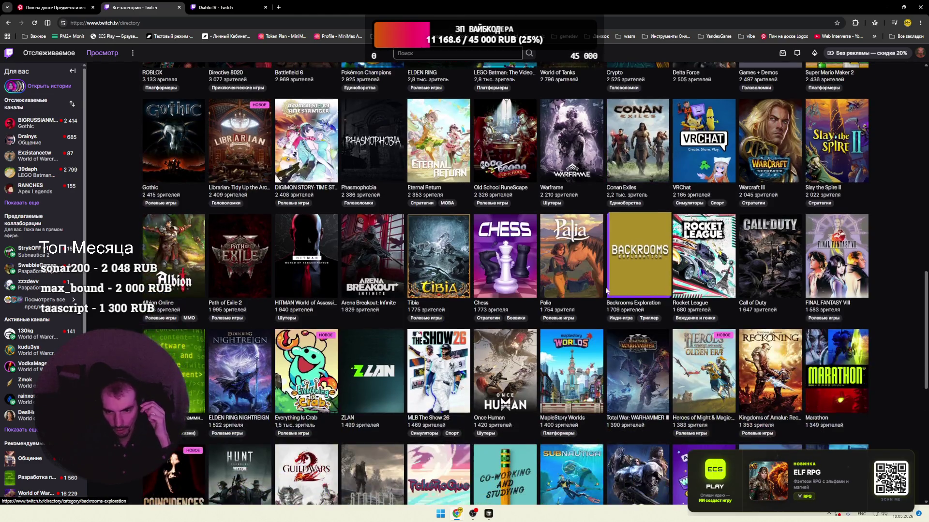
scroll(201, 276, "down", 1)
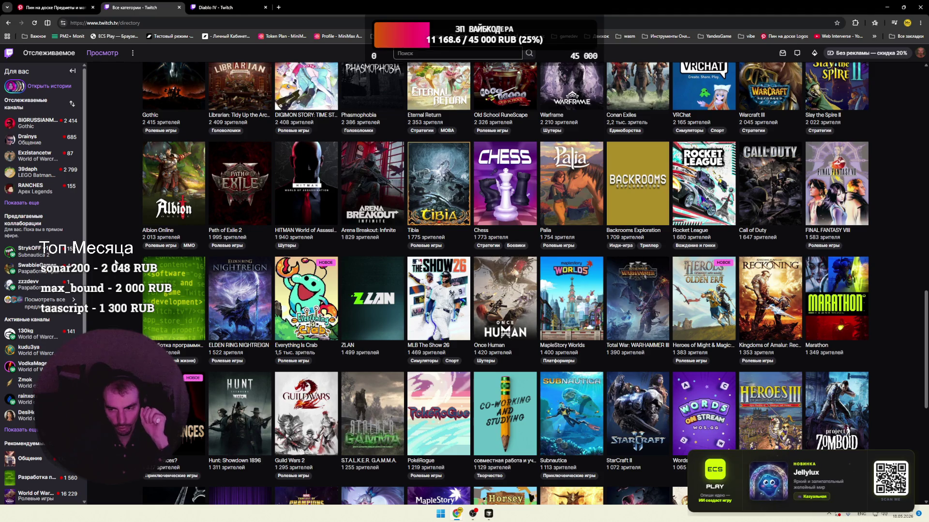
scroll(115, 263, "down", 2)
scroll(116, 262, "down", 3)
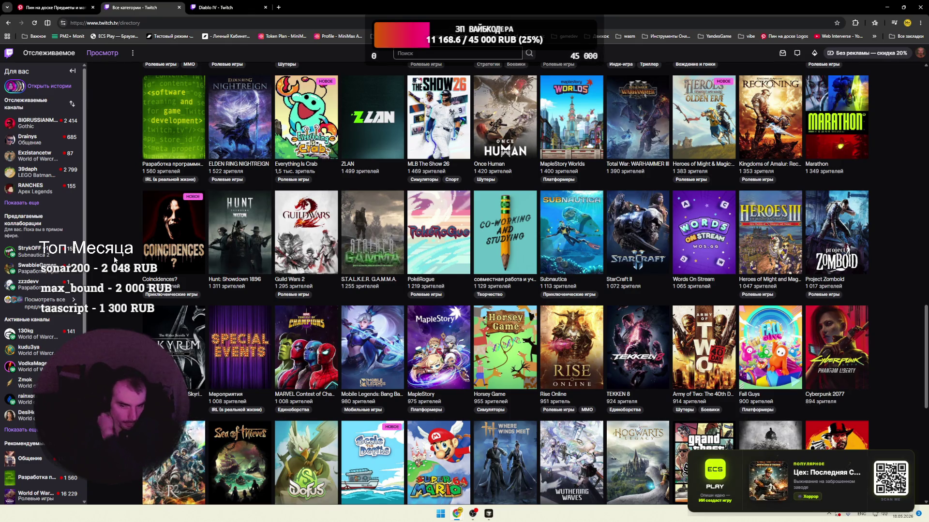
scroll(116, 259, "down", 5)
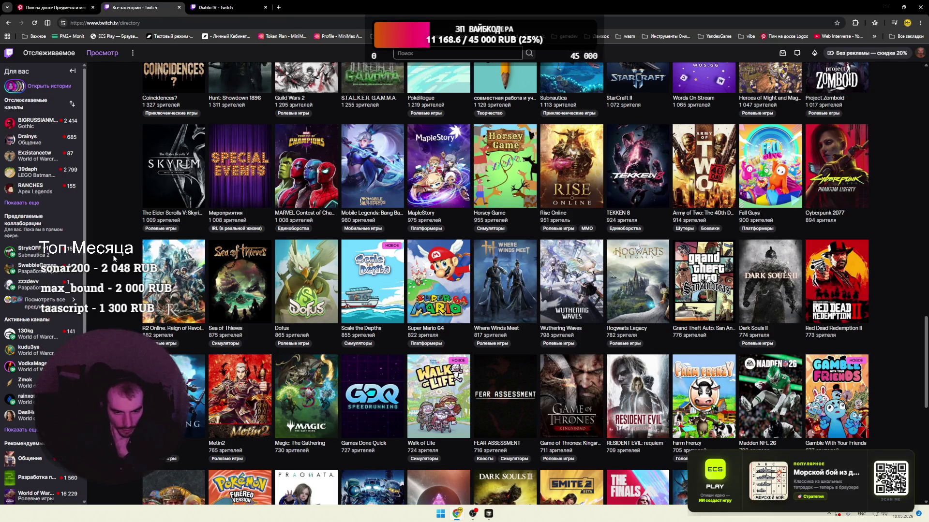
scroll(112, 255, "down", 4)
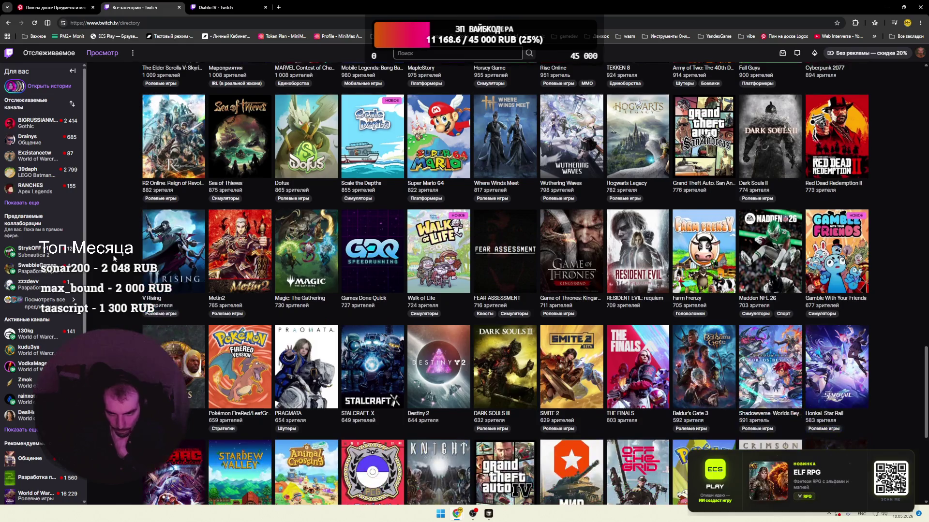
scroll(112, 255, "down", 3)
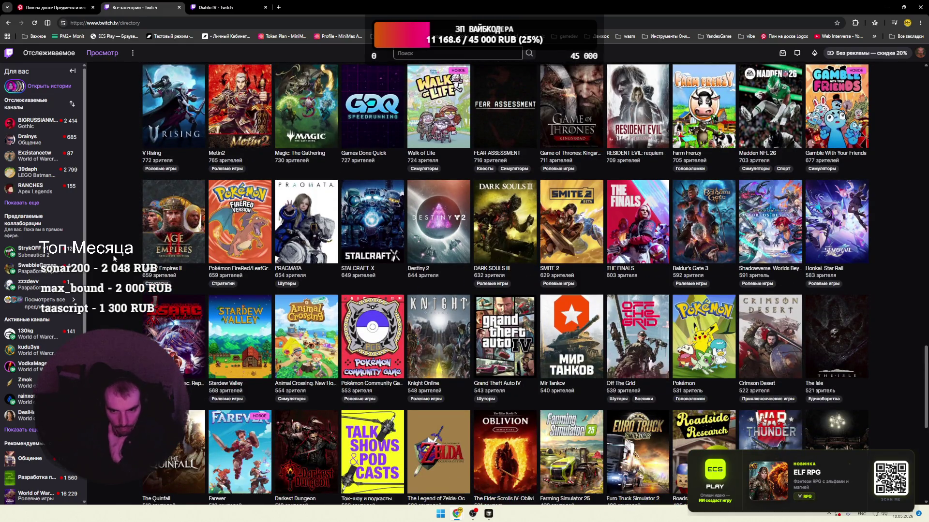
scroll(112, 255, "down", 3)
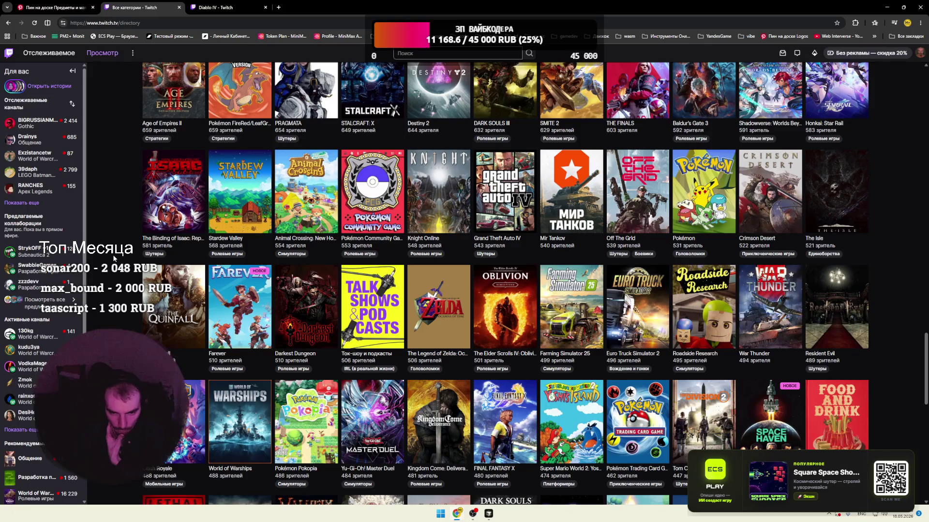
- Scroll on to the Battle Brothers, Fallout 4 and Path of Exile rows and right-click Path of Exile
scroll(112, 254, "down", 1)
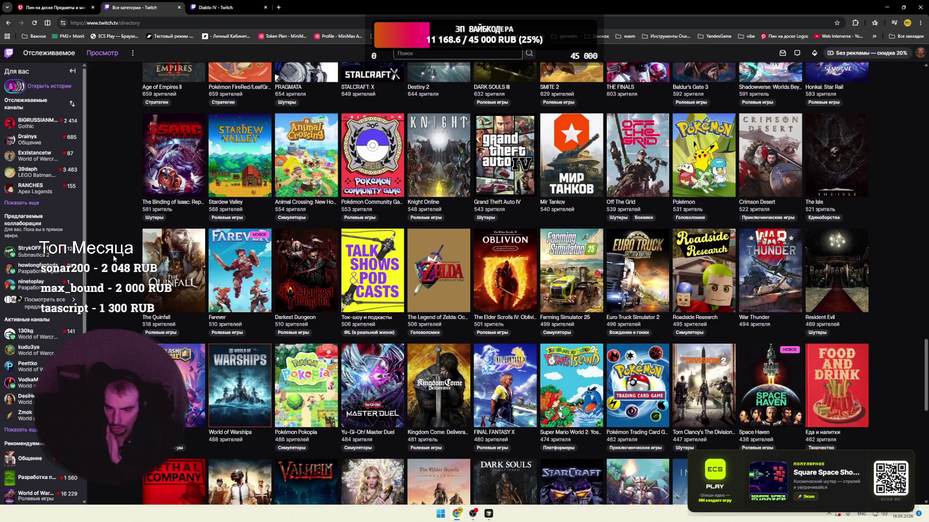
scroll(112, 254, "down", 3)
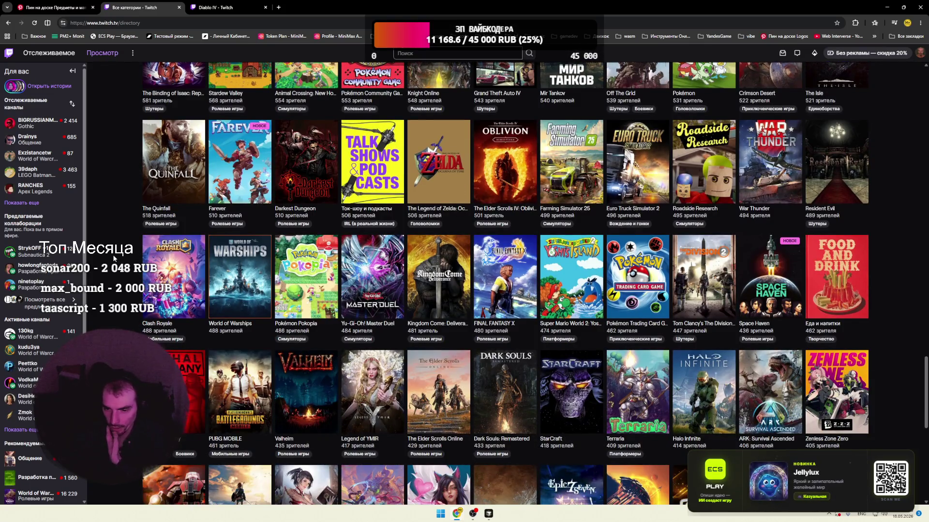
scroll(112, 255, "down", 3)
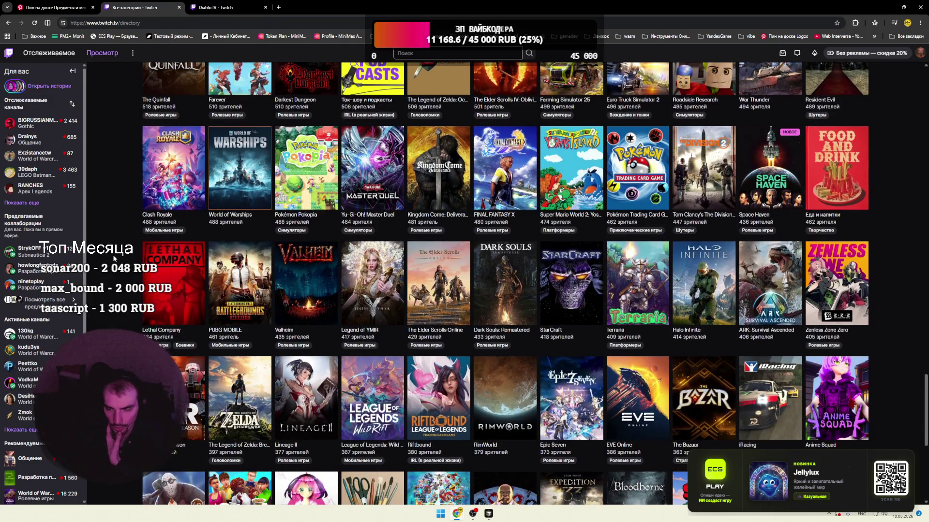
scroll(112, 254, "down", 3)
scroll(112, 254, "down", 3)
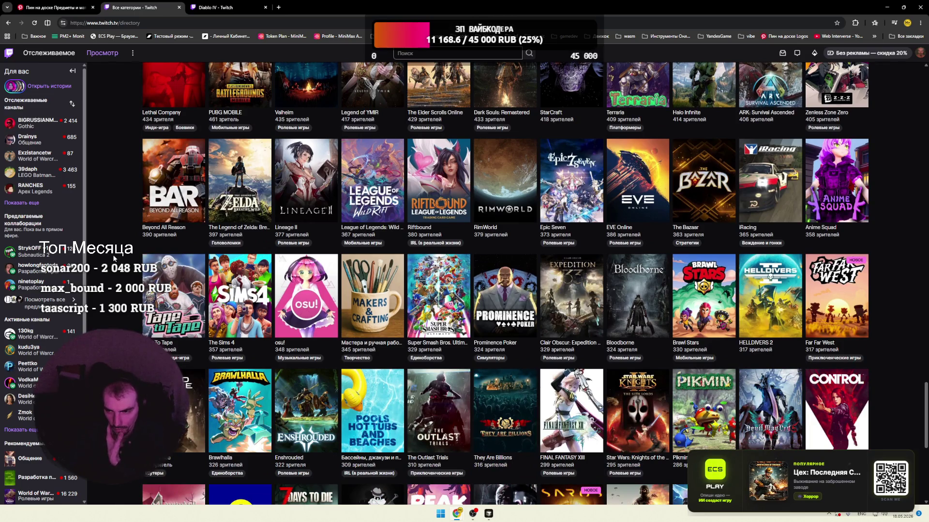
scroll(113, 255, "down", 3)
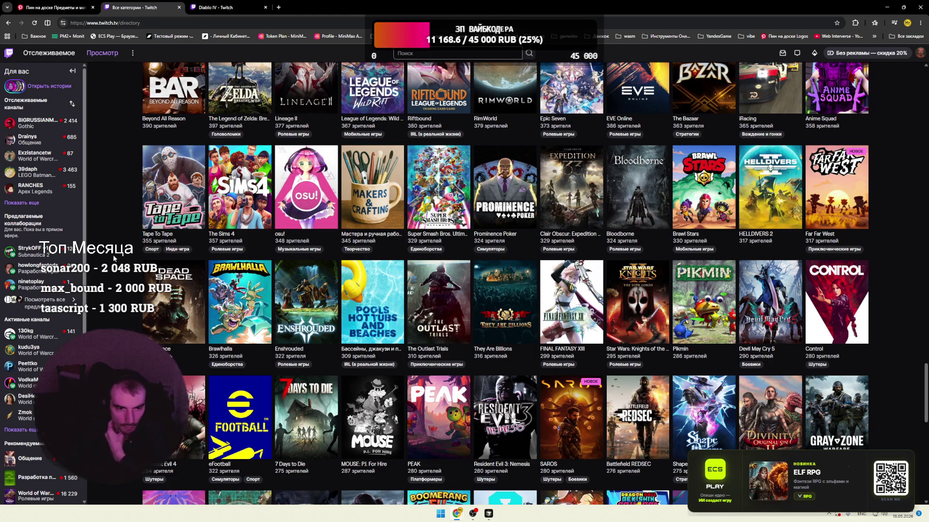
scroll(112, 255, "down", 6)
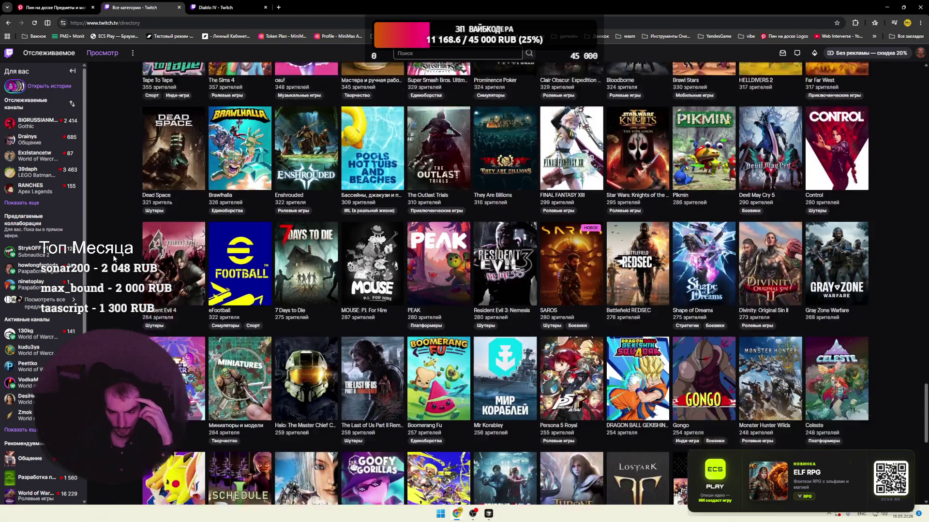
scroll(112, 254, "down", 3)
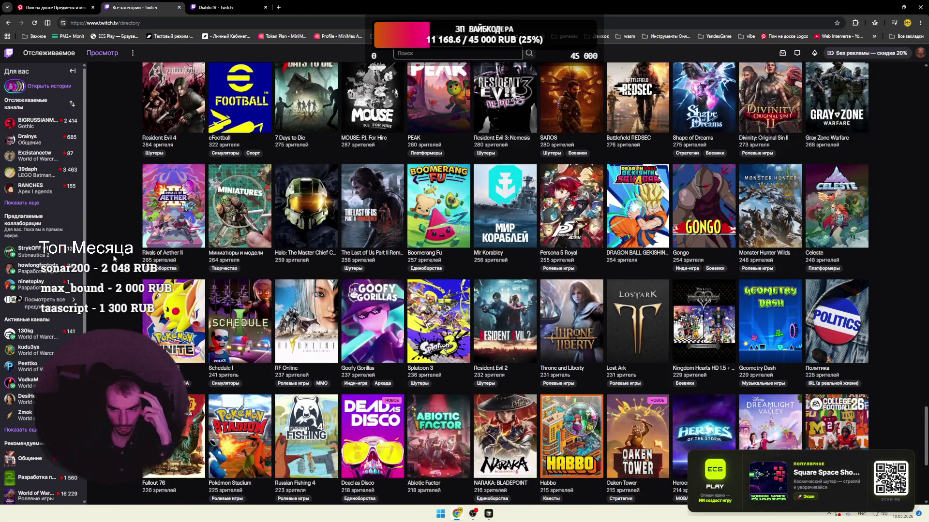
scroll(113, 255, "down", 2)
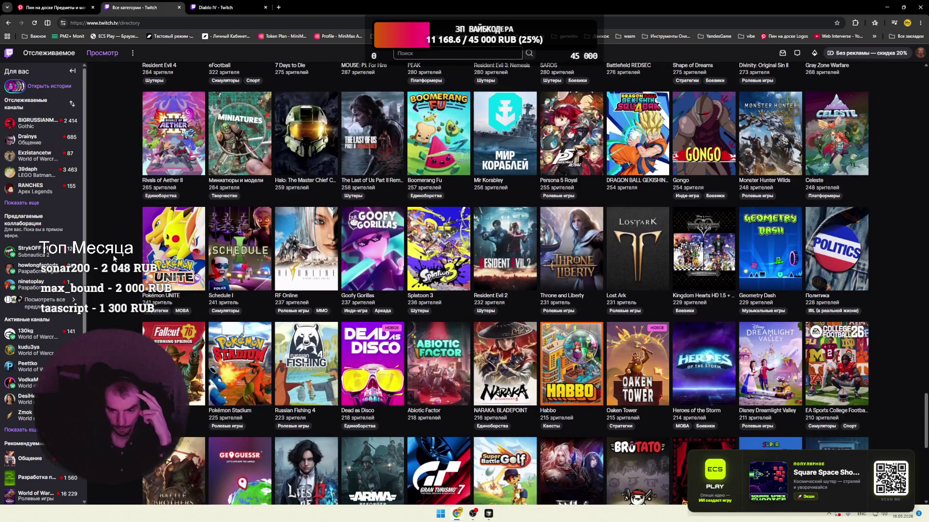
scroll(112, 254, "down", 4)
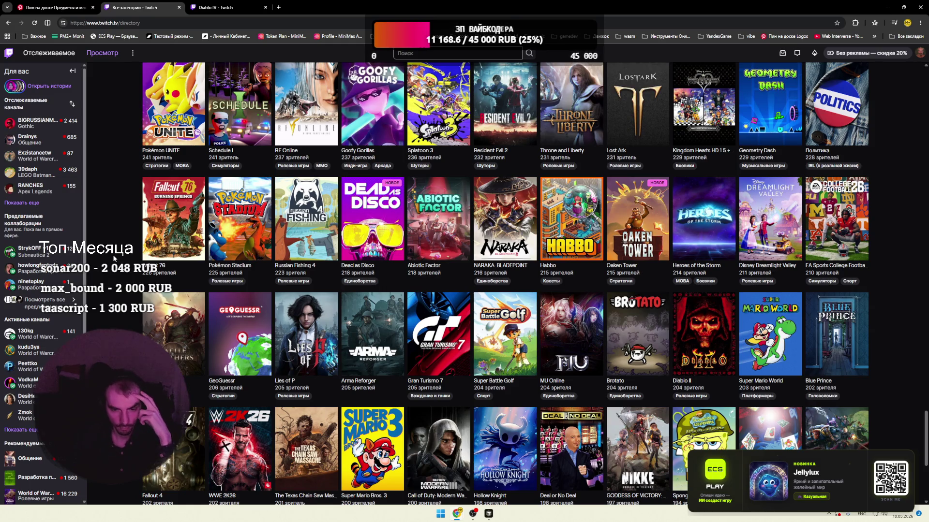
scroll(112, 255, "down", 3)
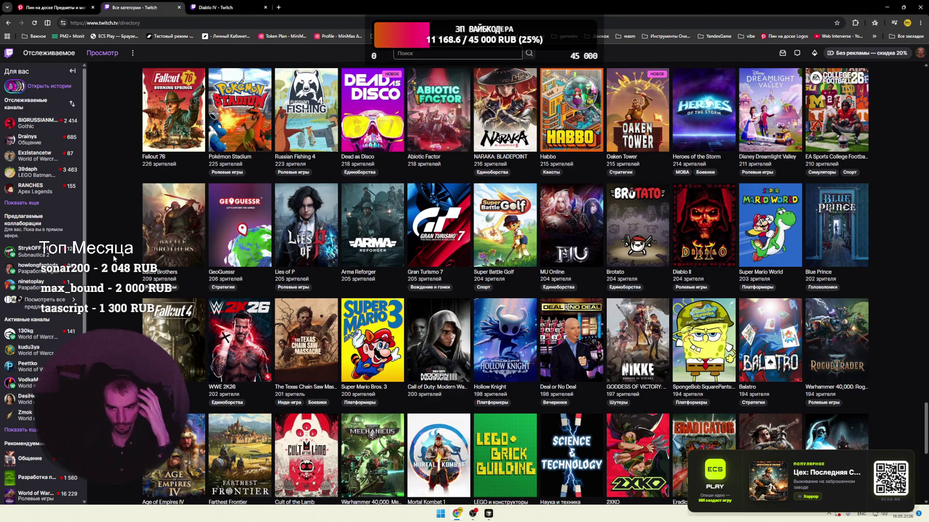
scroll(112, 254, "down", 3)
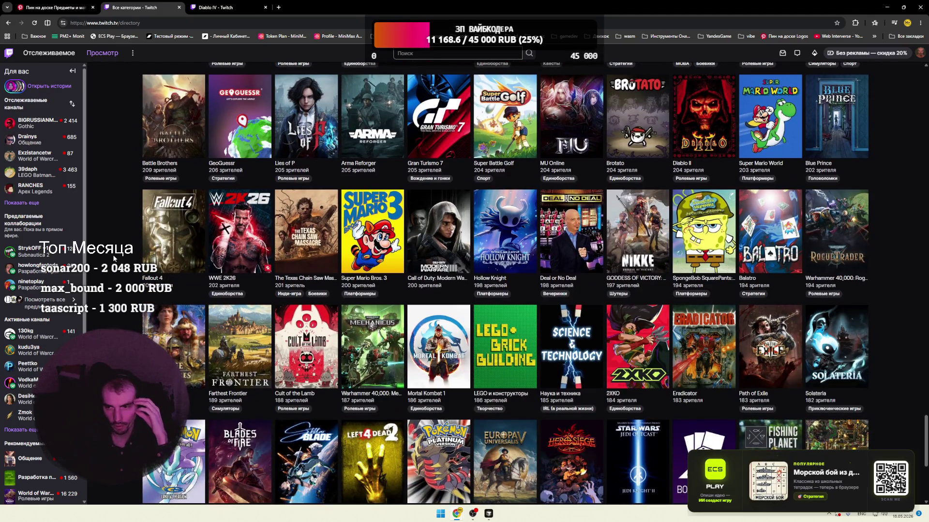
right_click(758, 359)
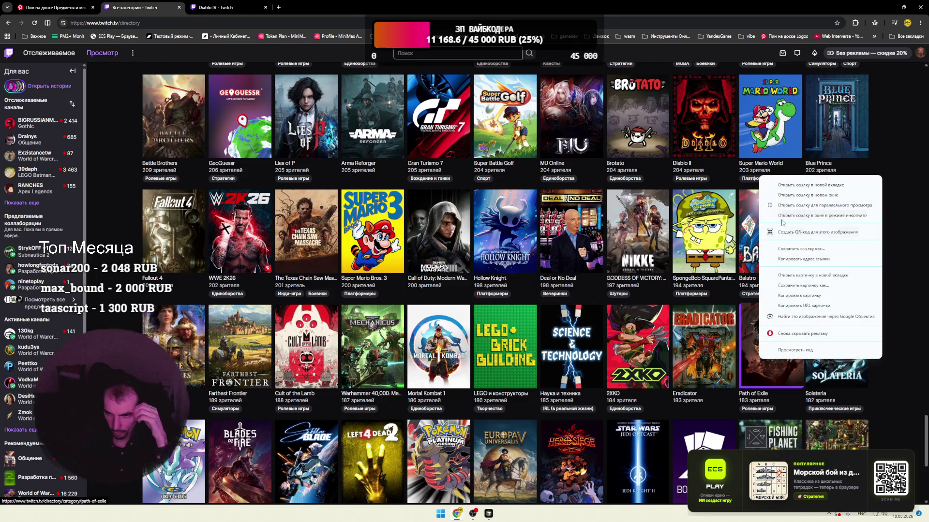
- Open Path of Exile in a new tab, start its top stream, then go to the Diablo IV tab
left_click(782, 185)
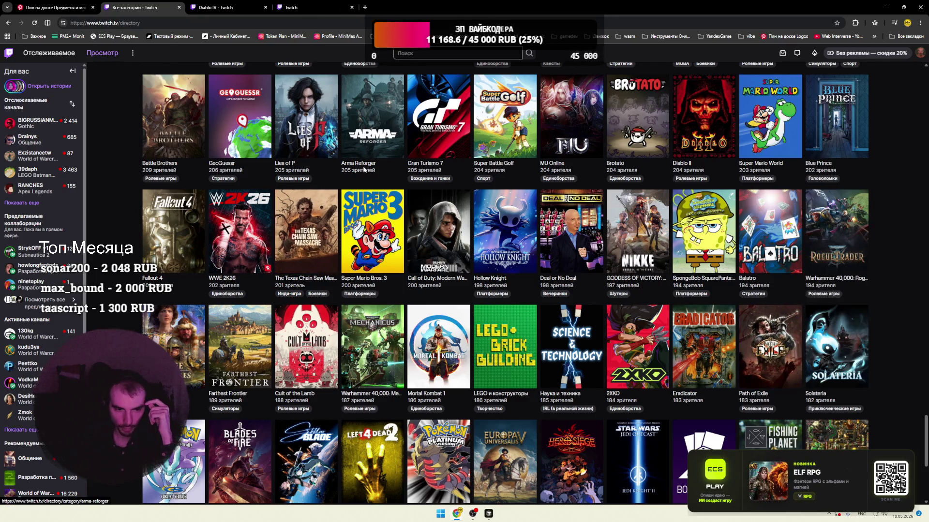
left_click(304, 8)
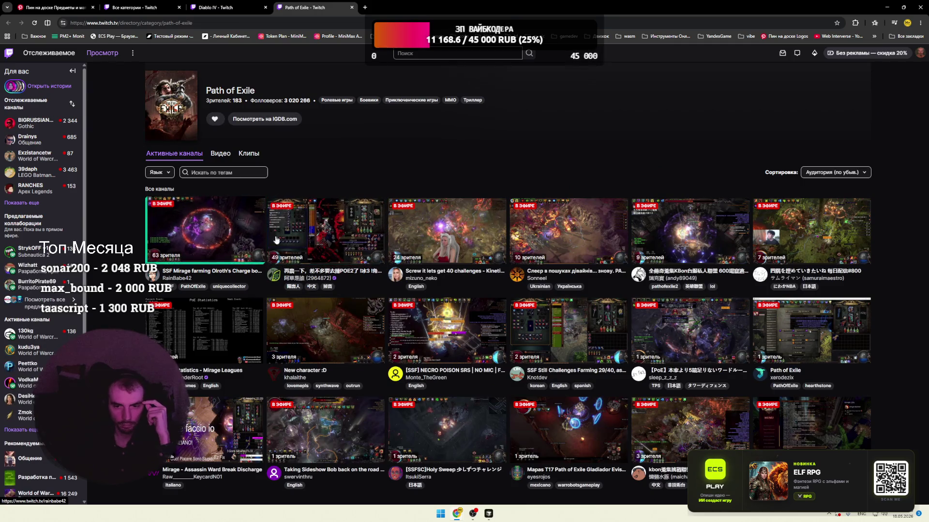
left_click(196, 232)
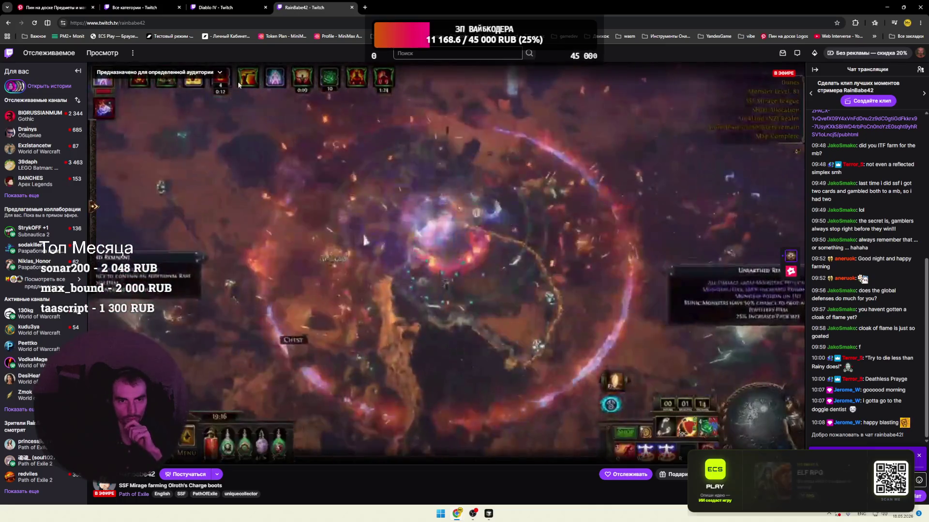
left_click(227, 12)
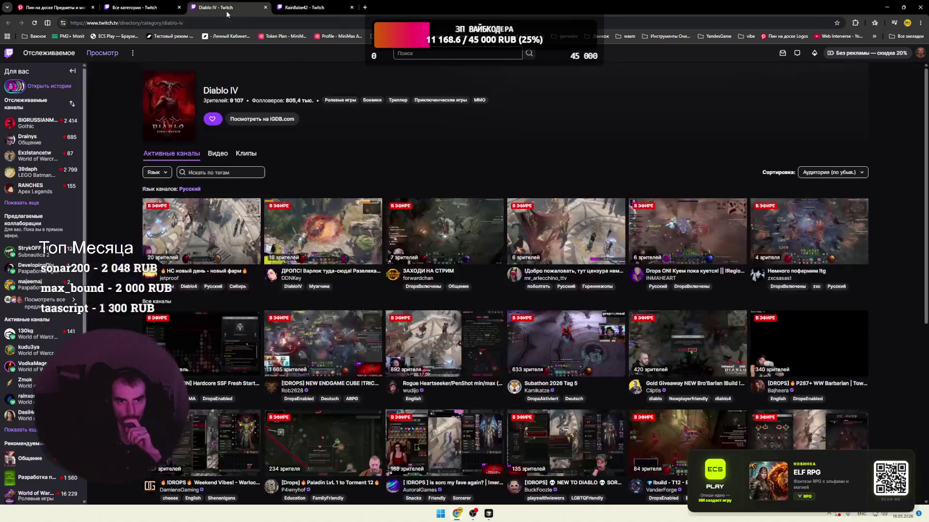
- Watch the Russian Diablo IV stream ЗАХОДИ НА СТРИМ, then go back to the Diablo IV category
left_click(440, 231)
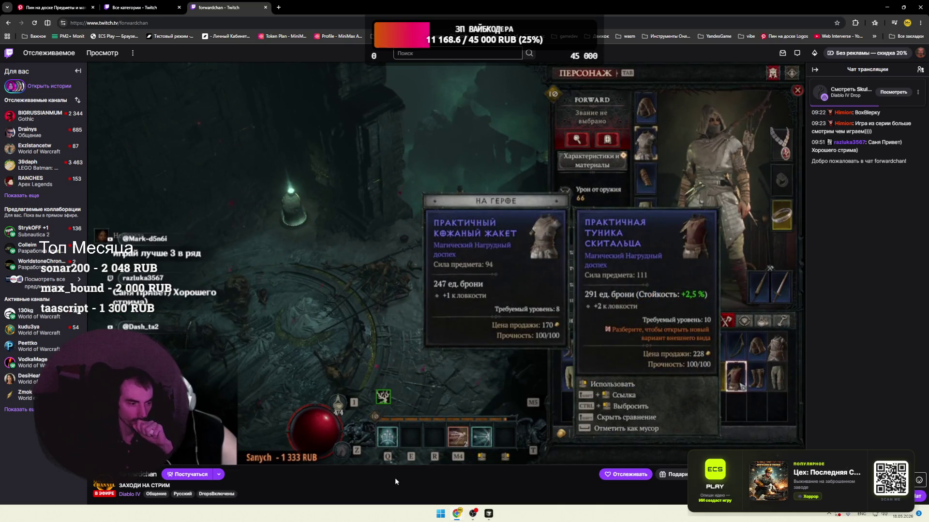
left_click(130, 494)
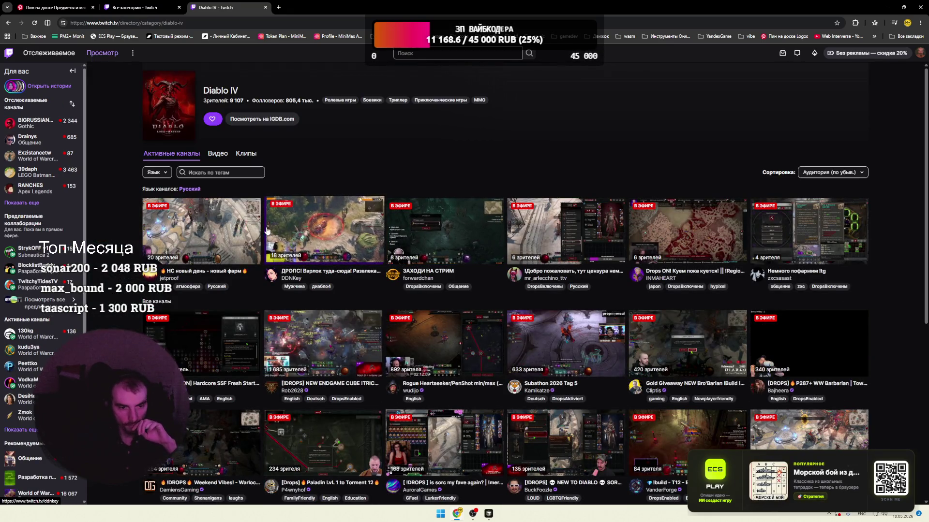
- Open the 1 665-viewer endgame cube Diablo IV stream in a new tab and switch to it
left_click(157, 172)
scroll(117, 221, "down", 1)
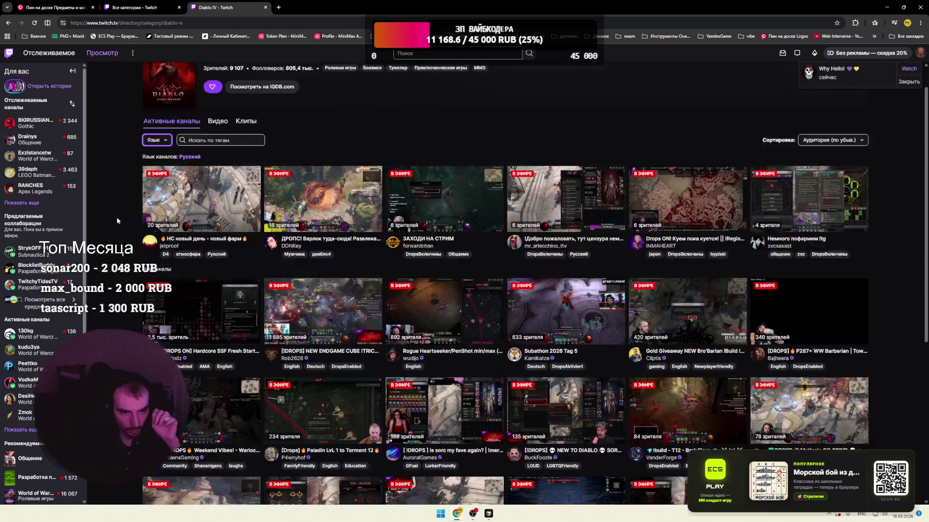
scroll(117, 221, "down", 2)
middle_click(314, 207)
left_click(314, 7)
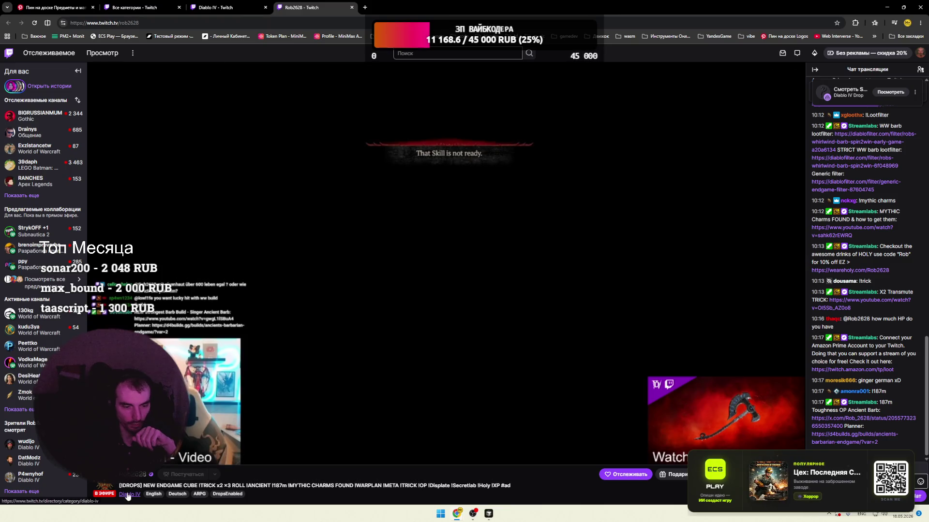
- Return to Diablo IV, watch the Russian Warlock stream, then switch to the all-categories tab
left_click(127, 496)
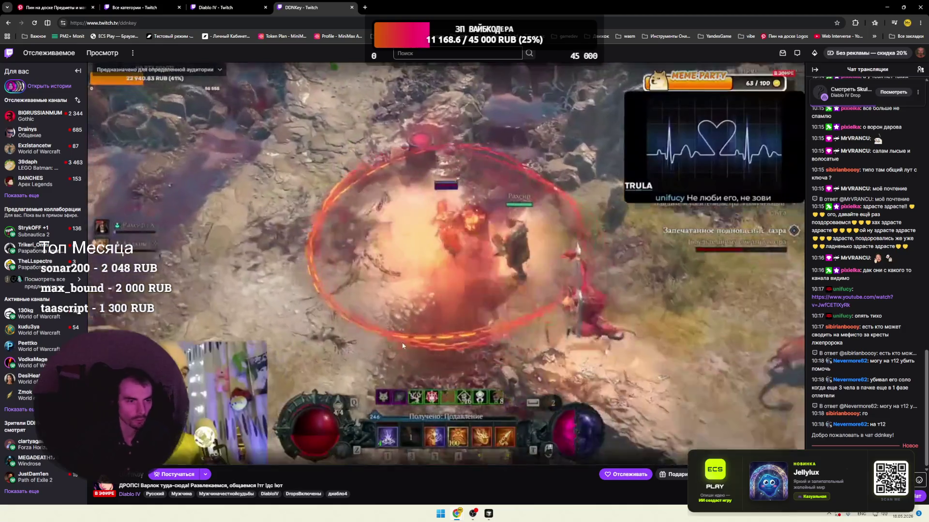
key("ctrl+2")
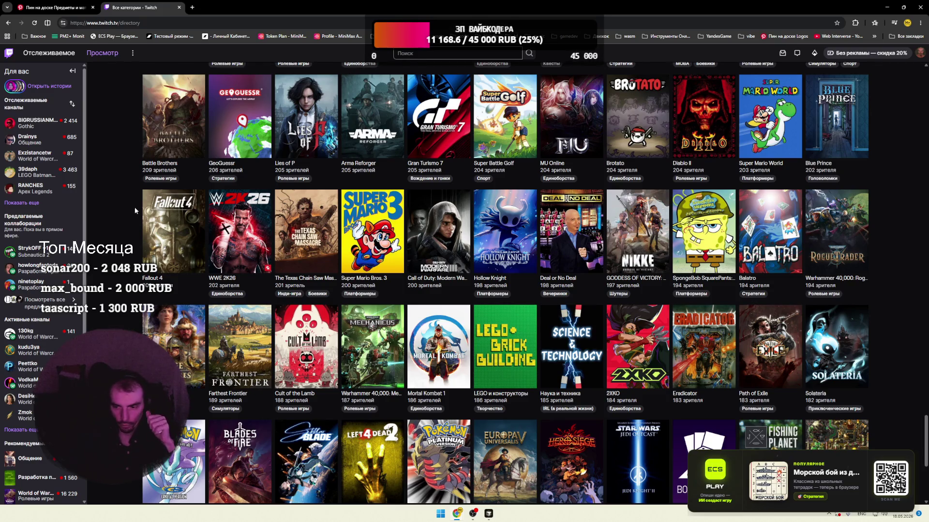
- Open the Megabonk category in a new tab and start its BONKATHON #2 live stream
scroll(127, 218, "down", 5)
scroll(124, 220, "down", 2)
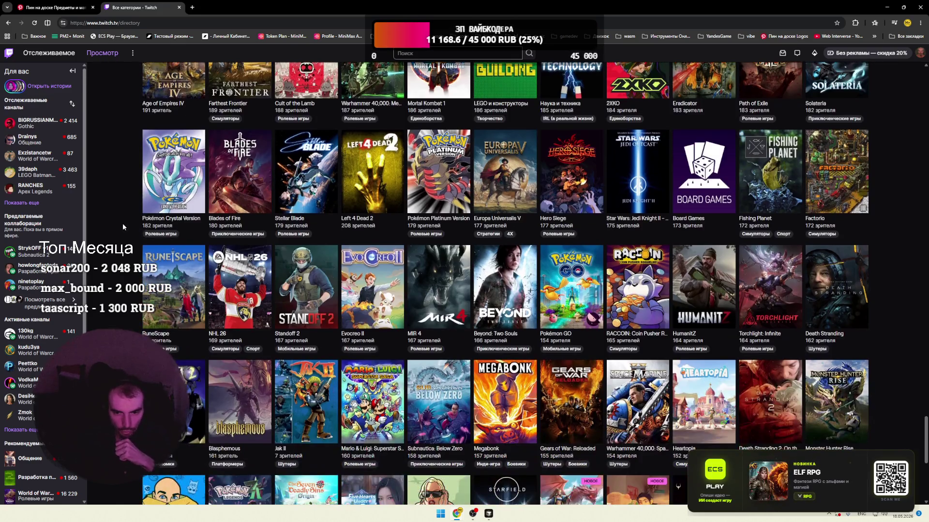
scroll(122, 223, "down", 3)
right_click(529, 280)
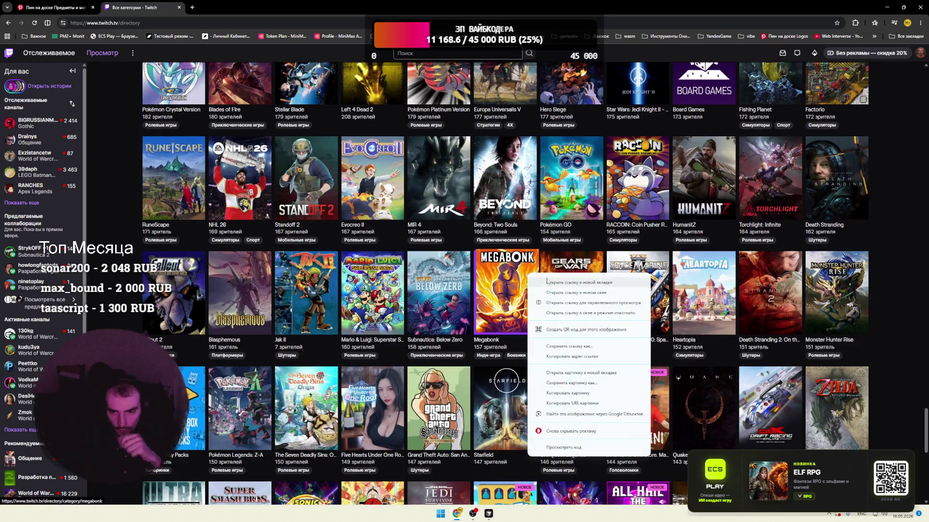
left_click(542, 288)
key("ctrl+Tab")
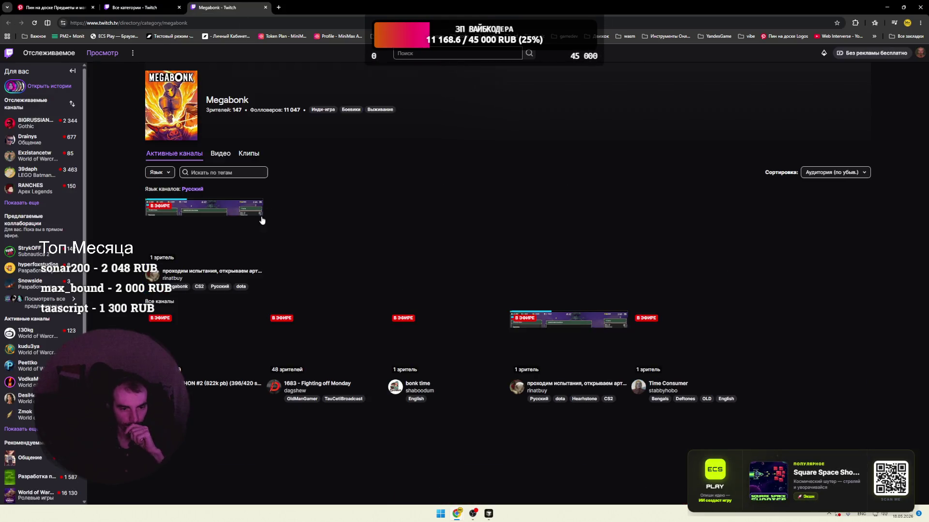
left_click(213, 343)
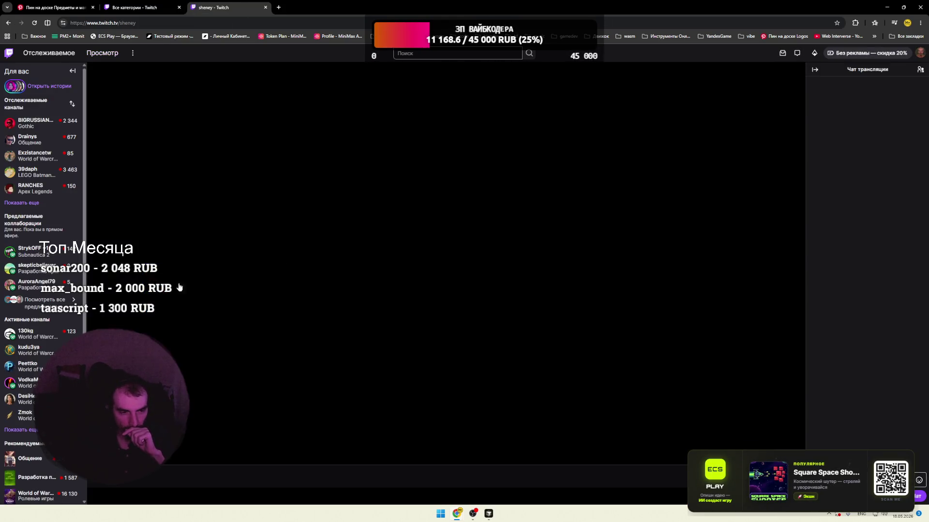